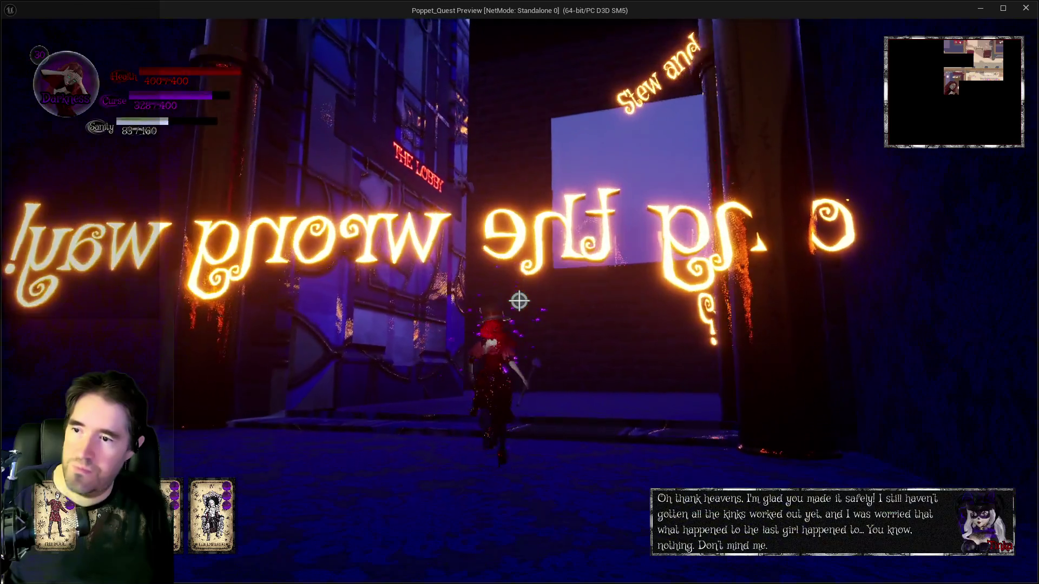
Run the character along the glowing-text street, then bring the editor window back to the front
key("a")
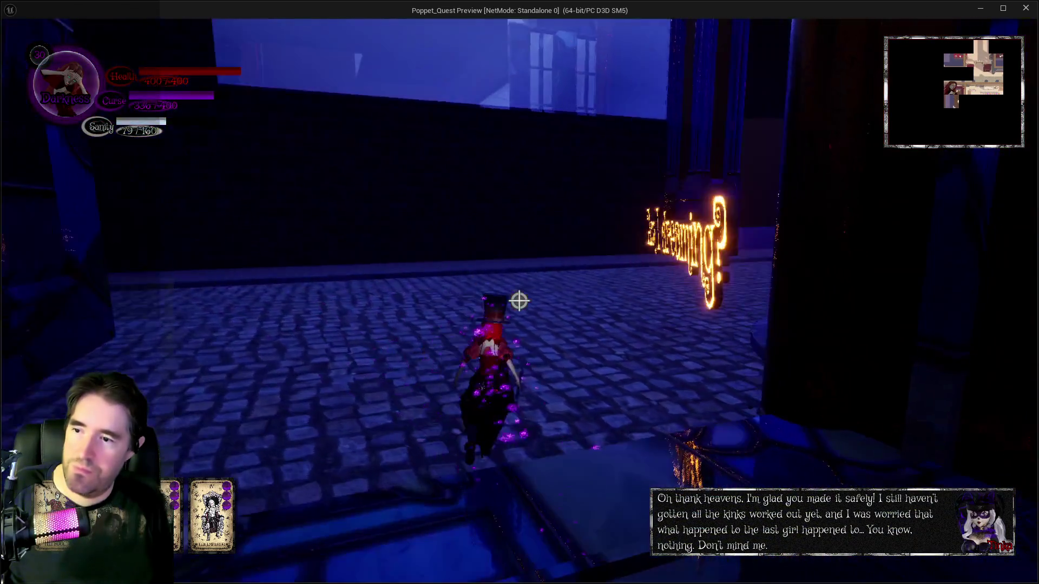
key("w")
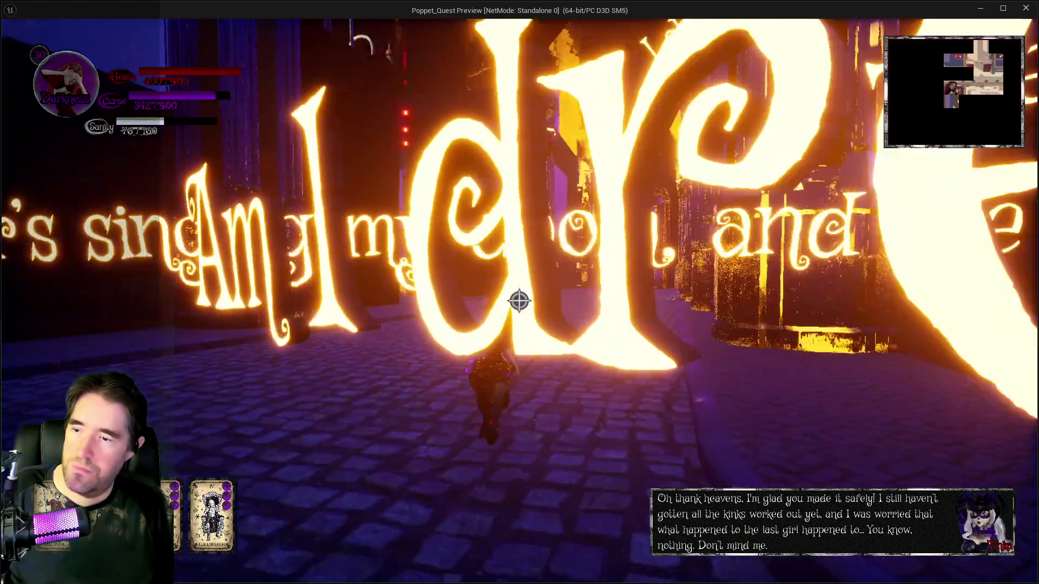
key("shift+F1")
key("alt+Tab")
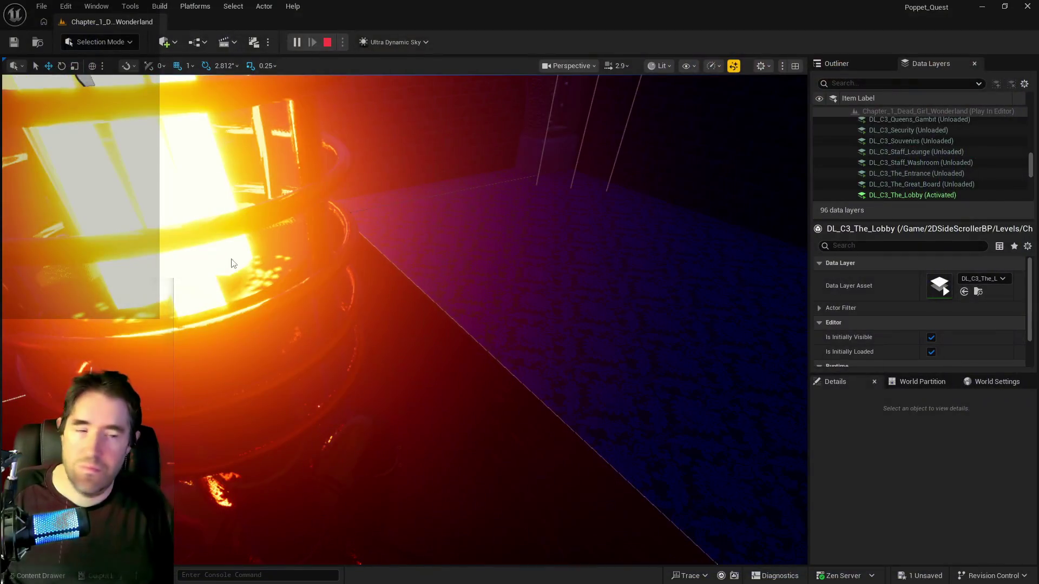
Stop the play session and fly past Souvenirs and the large clock into the Train Station corridor
key("Escape")
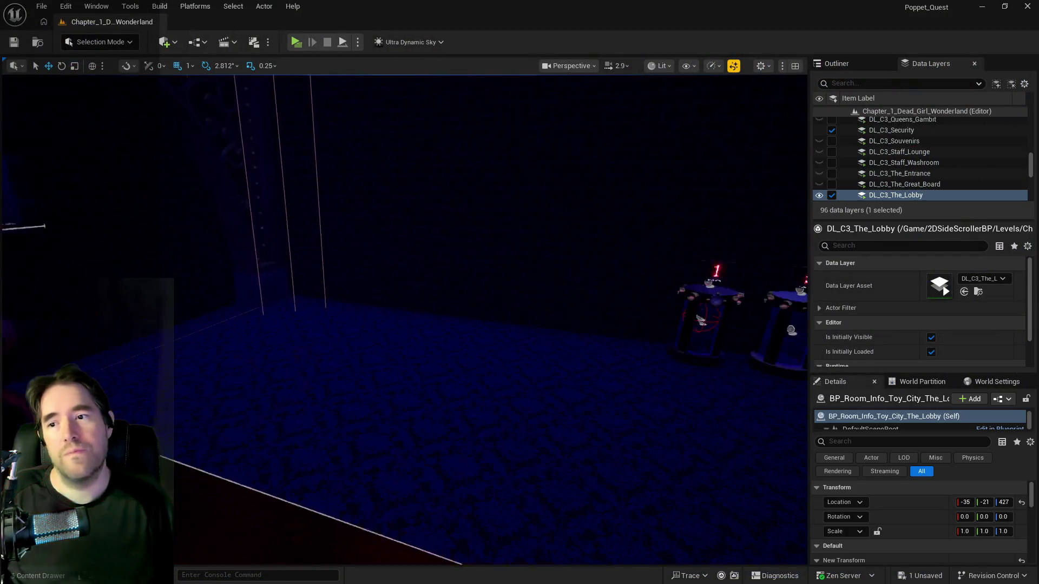
key("w")
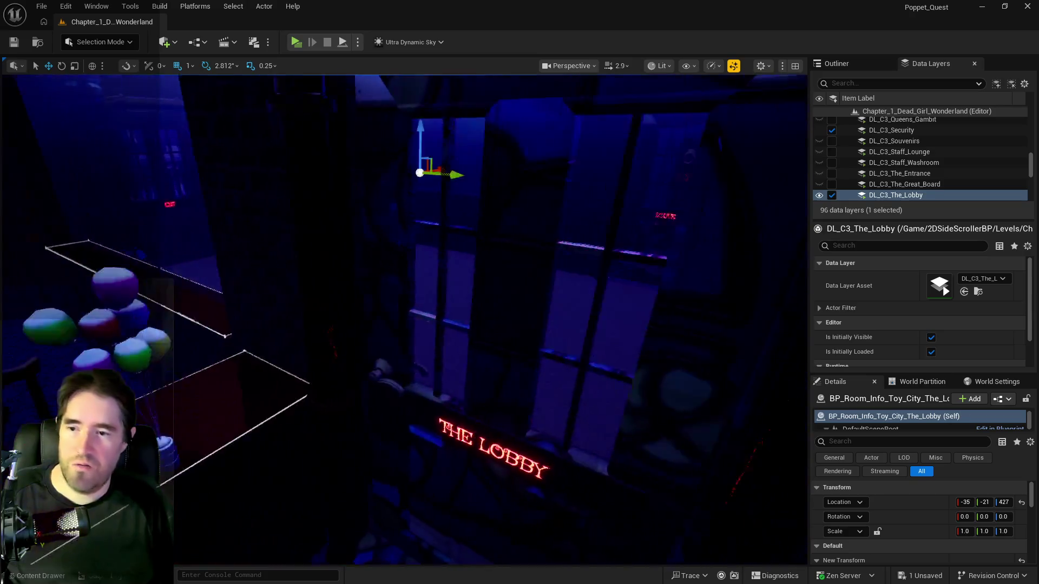
key("w")
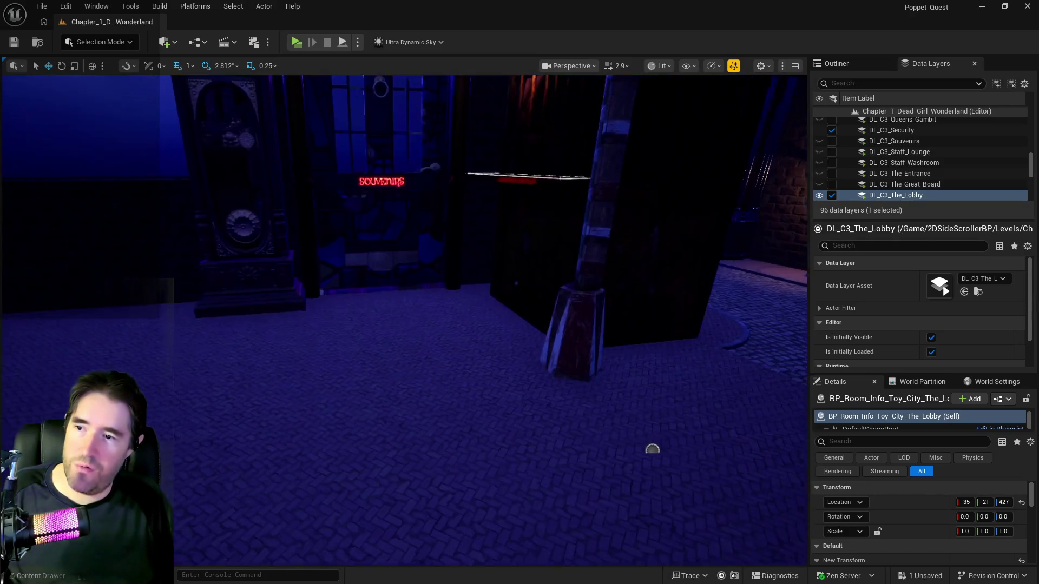
key("w")
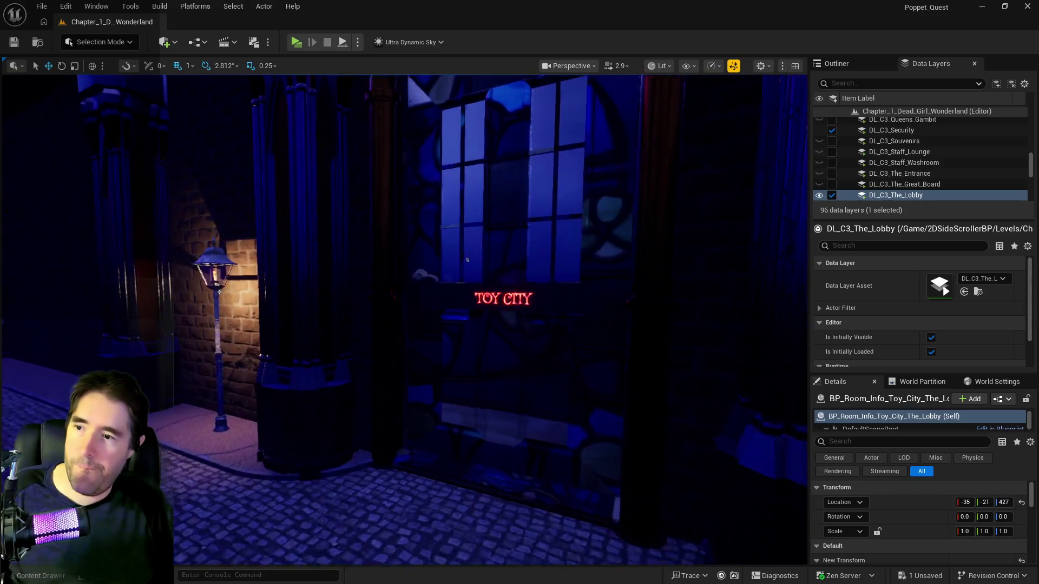
key("w")
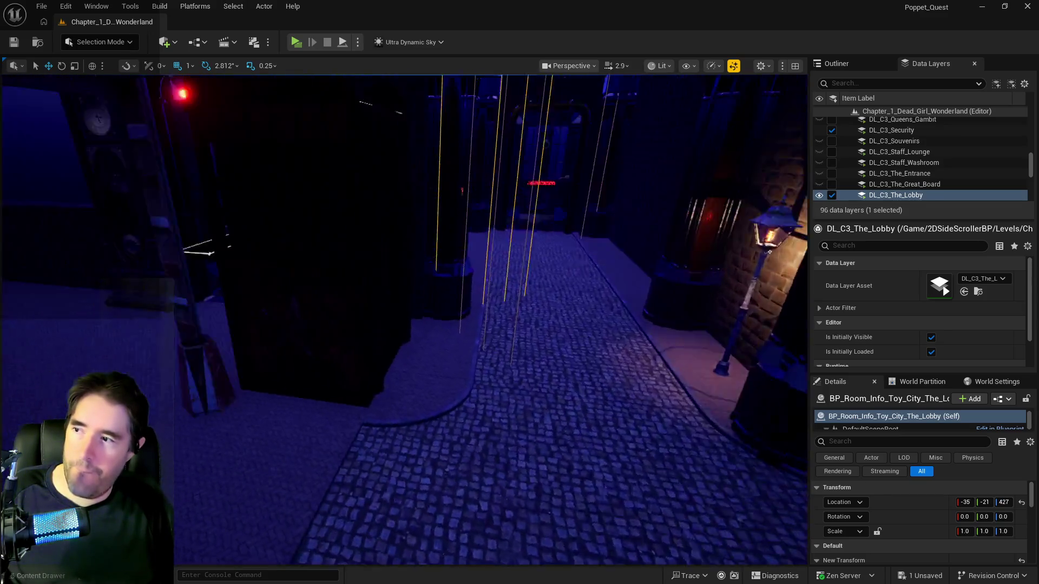
key("w")
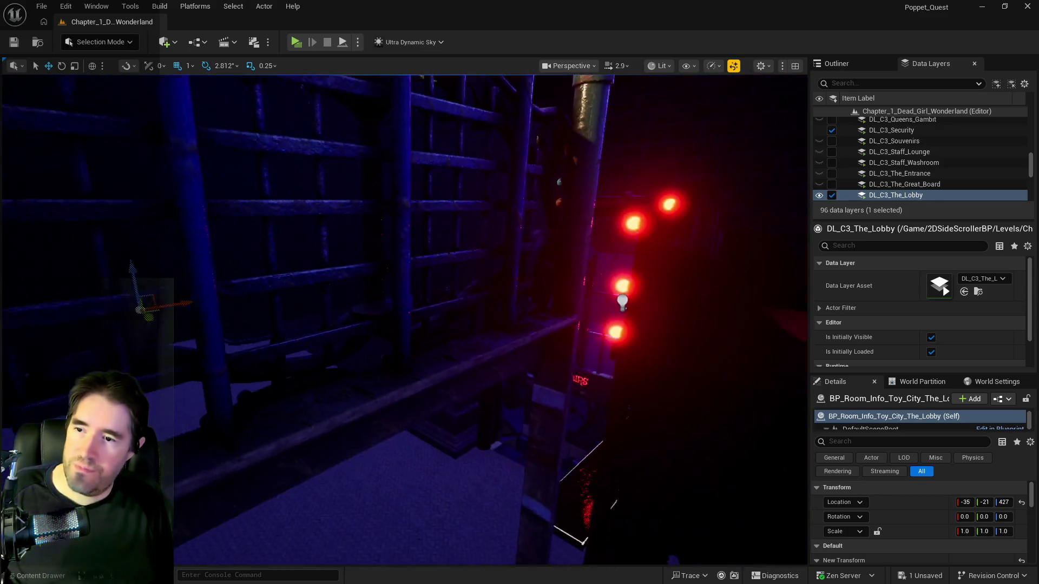
key("w")
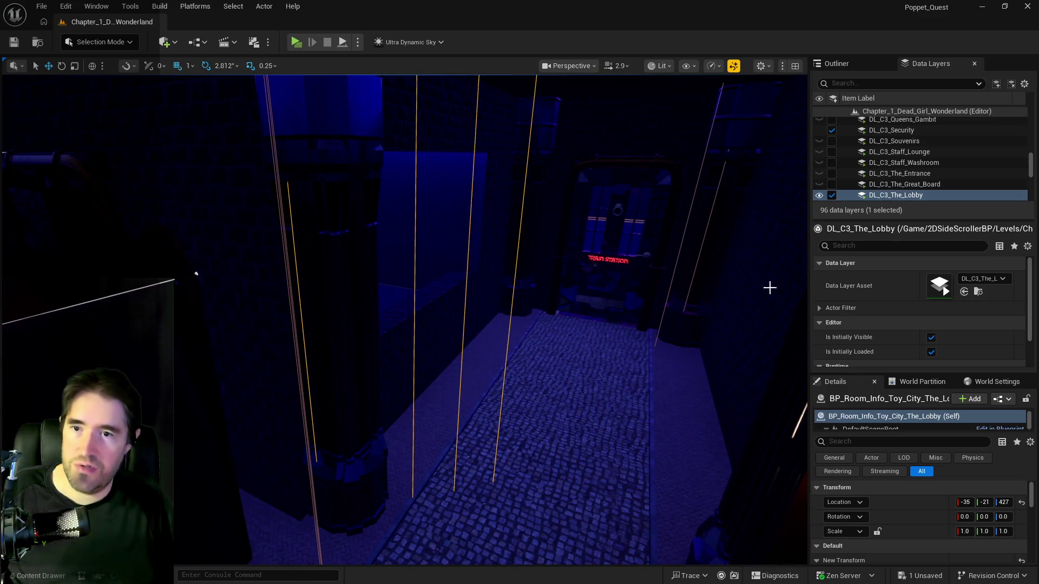
scroll(855, 199, "up", 3)
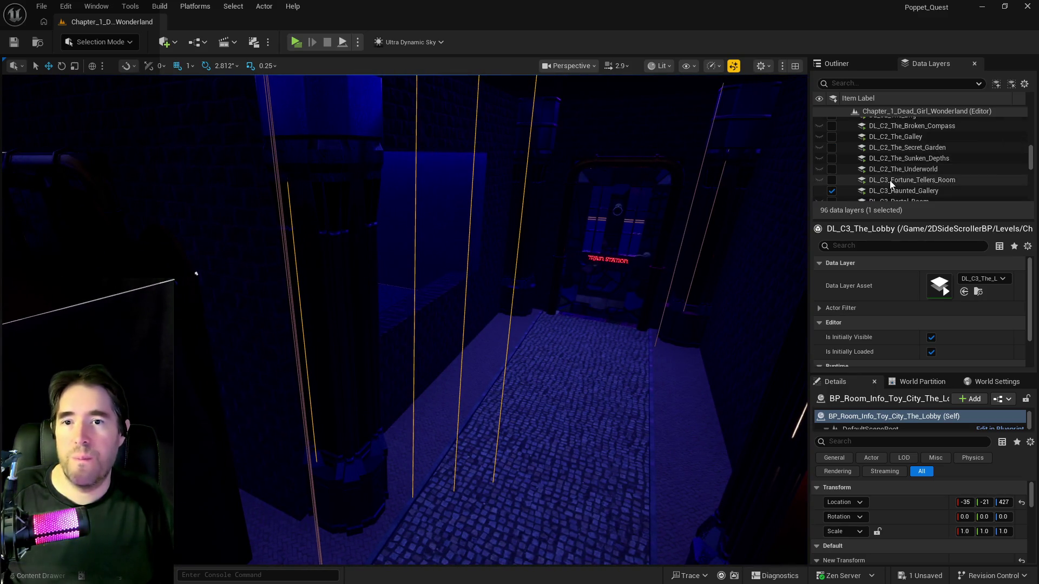
Turn on visibility for the selected Chapter 3 layers, including DL_C3_The_Lobby and DL_C3_The_Ritual_Room
scroll(886, 181, "down", 5)
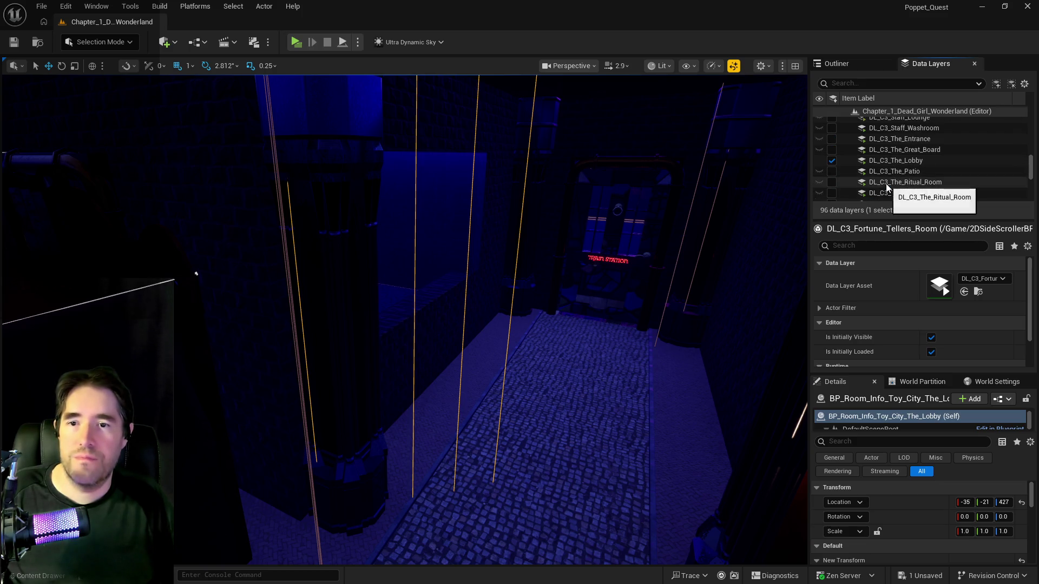
scroll(883, 176, "down", 3)
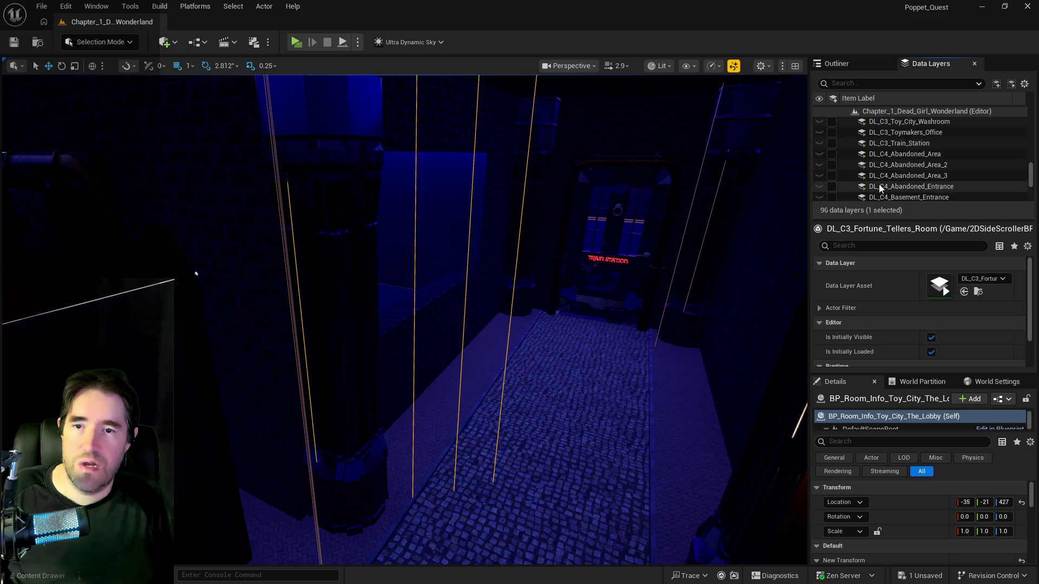
left_click(831, 143)
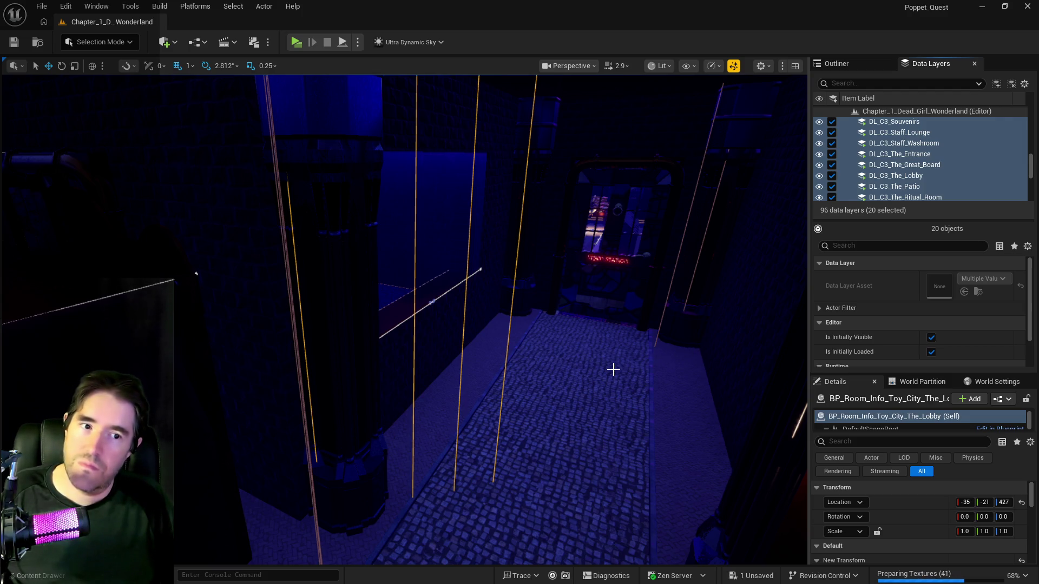
scroll(405, 320, "up", 10)
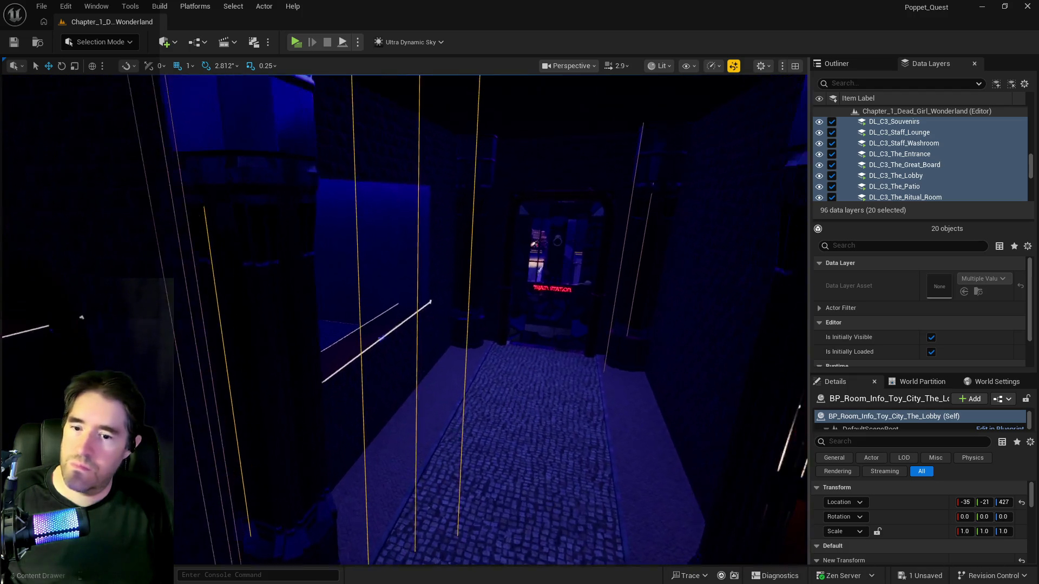
Fly from the ANNEZONS shop past Whimsy Wonders and the skeleton room to the Throne Room chessboard
scroll(404, 319, "up", 10)
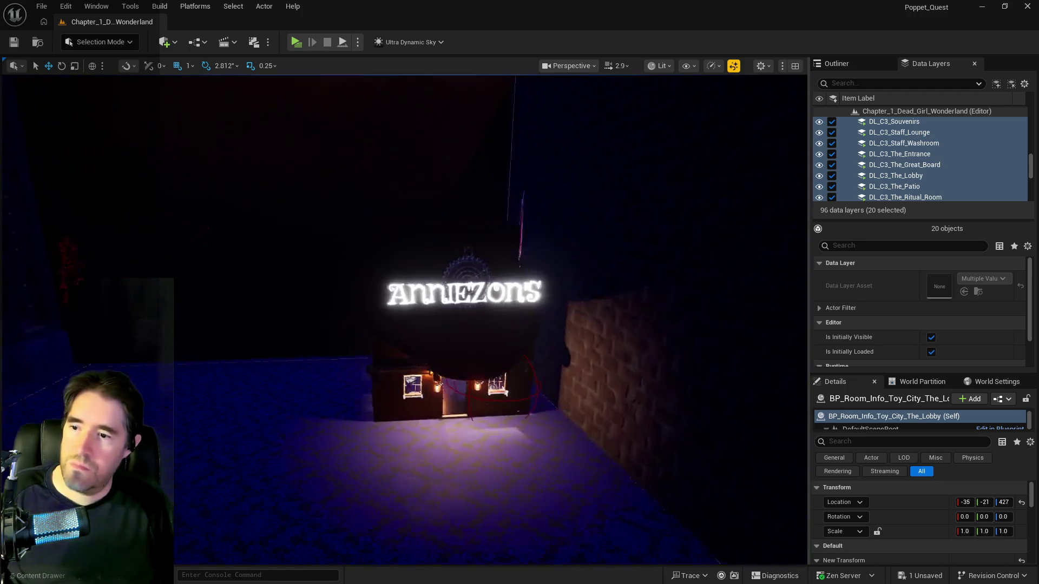
left_click_drag(405, 319, 243, 482)
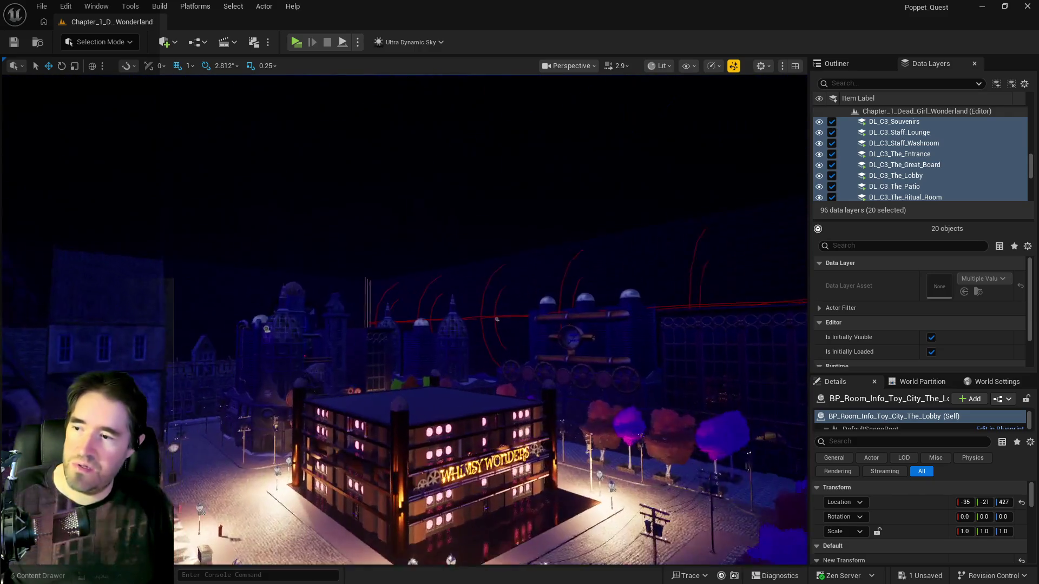
left_click_drag(444, 278, 445, 278)
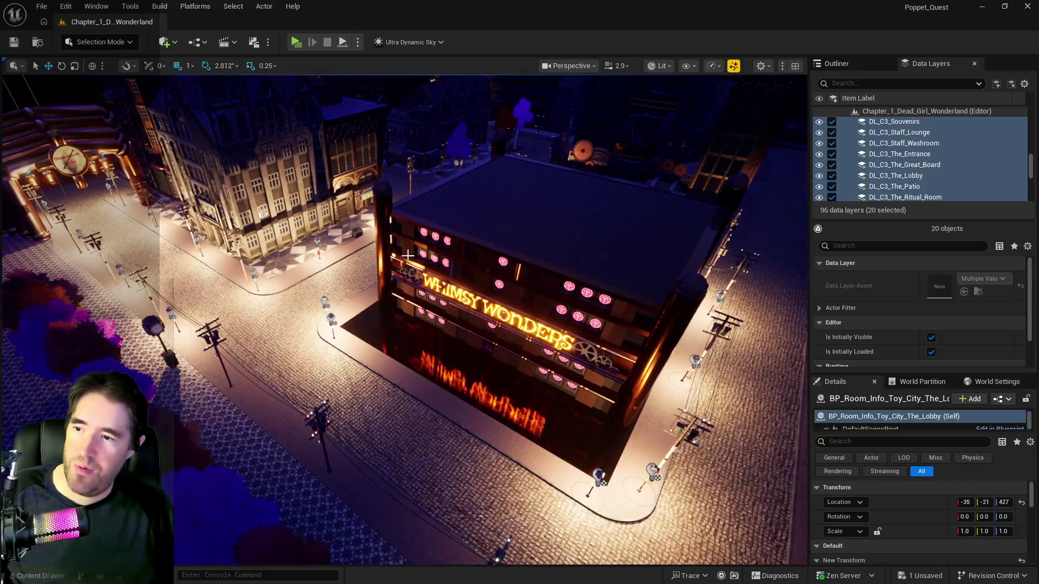
left_click_drag(376, 329, 346, 331)
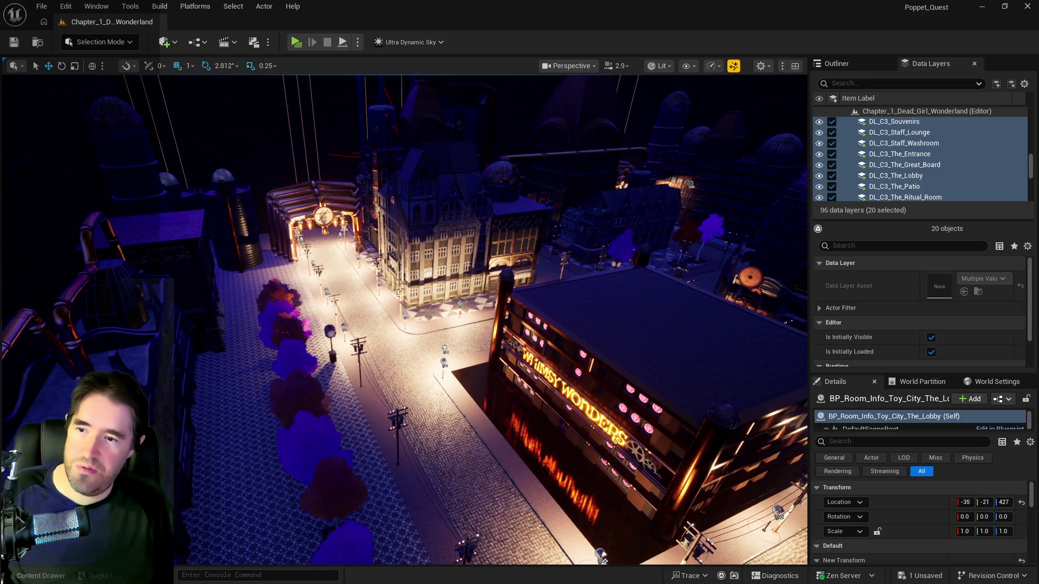
left_click_drag(353, 309, 353, 308)
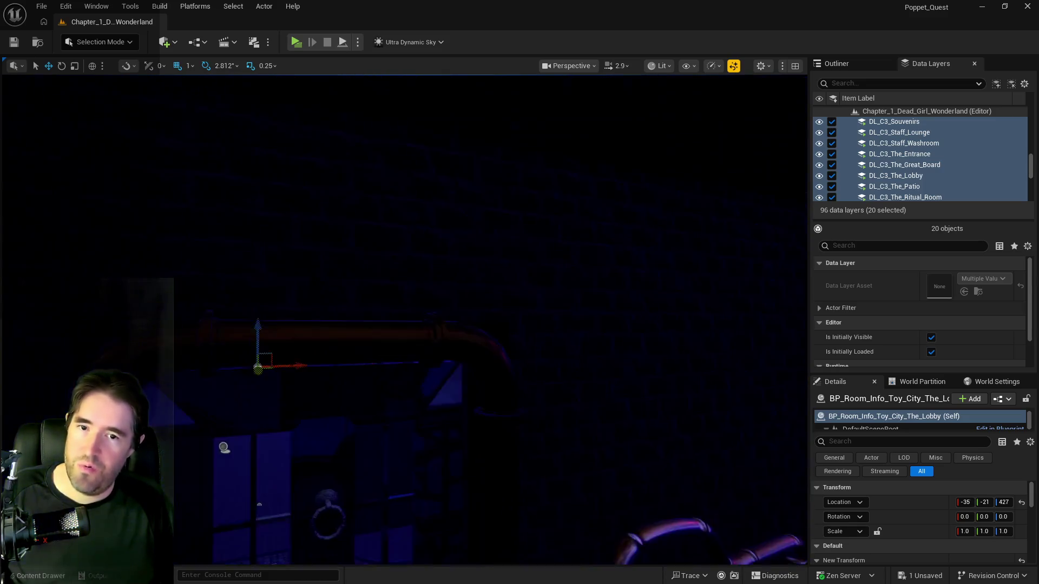
left_click_drag(405, 319, 404, 319)
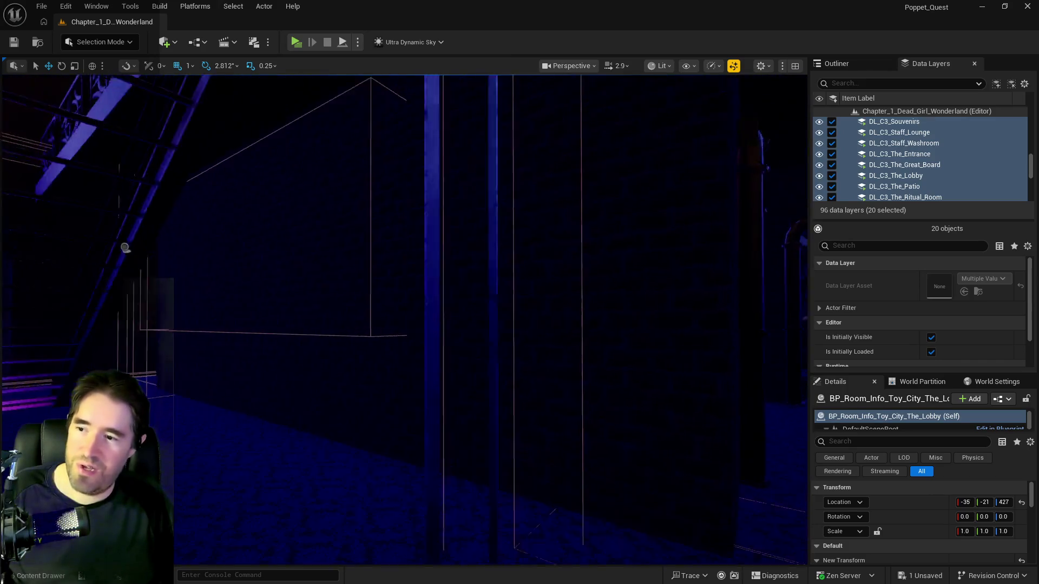
left_click_drag(404, 319, 405, 319)
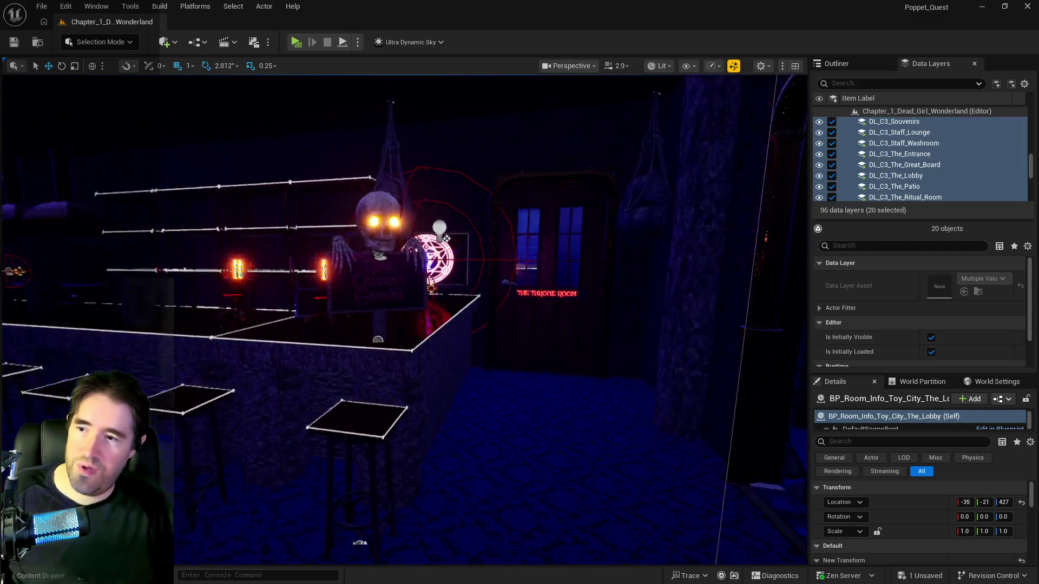
left_click_drag(405, 319, 404, 319)
left_click_drag(402, 261, 402, 261)
Fly from the lit street lamp to the pillared area and back to the lobby sign
mouse_move(459, 281)
left_mouse_down()
mouse_move(427, 247)
mouse_move(373, 234)
mouse_move(448, 287)
left_mouse_up()
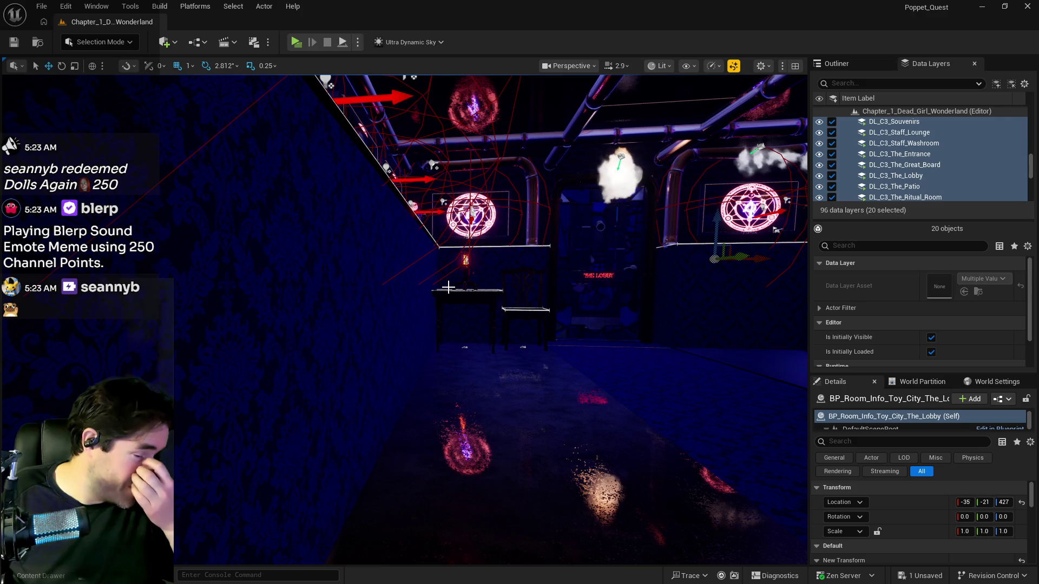
left_click_drag(499, 328, 499, 328)
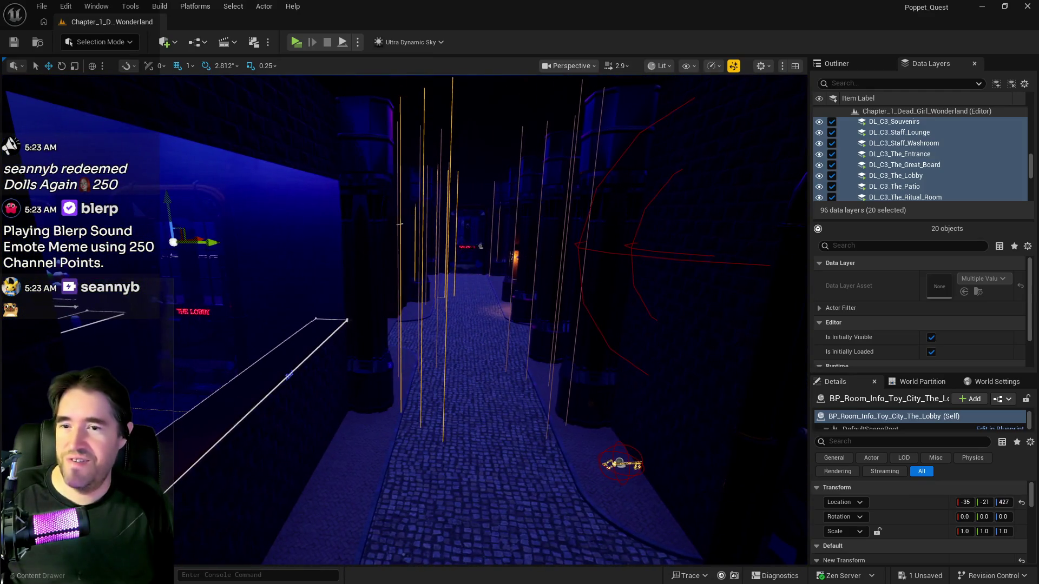
left_click_drag(460, 322, 460, 322)
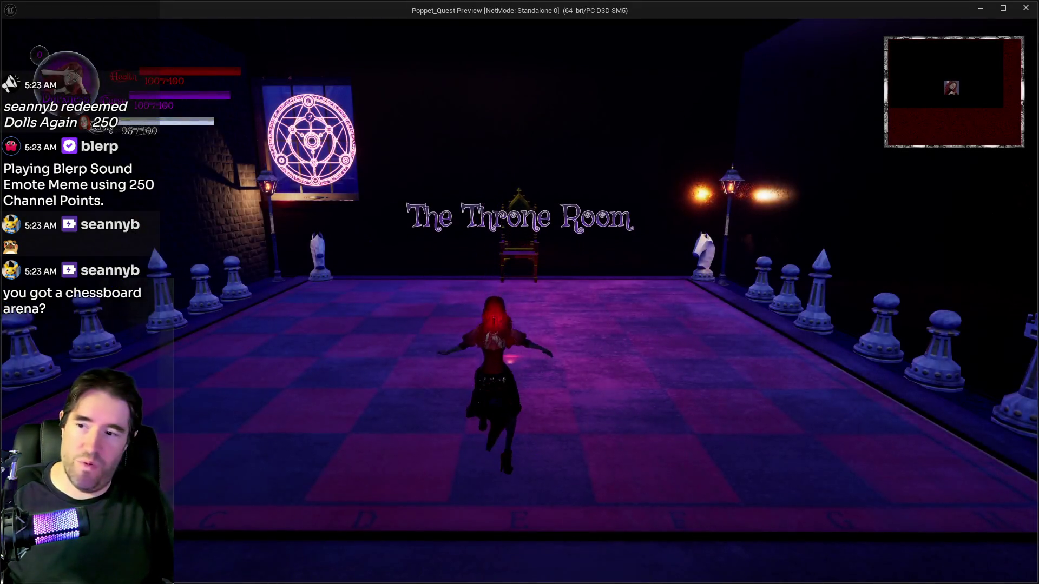
Run the character around the chess arena, past the throne, pawns and portal, then return to the editor
key("w")
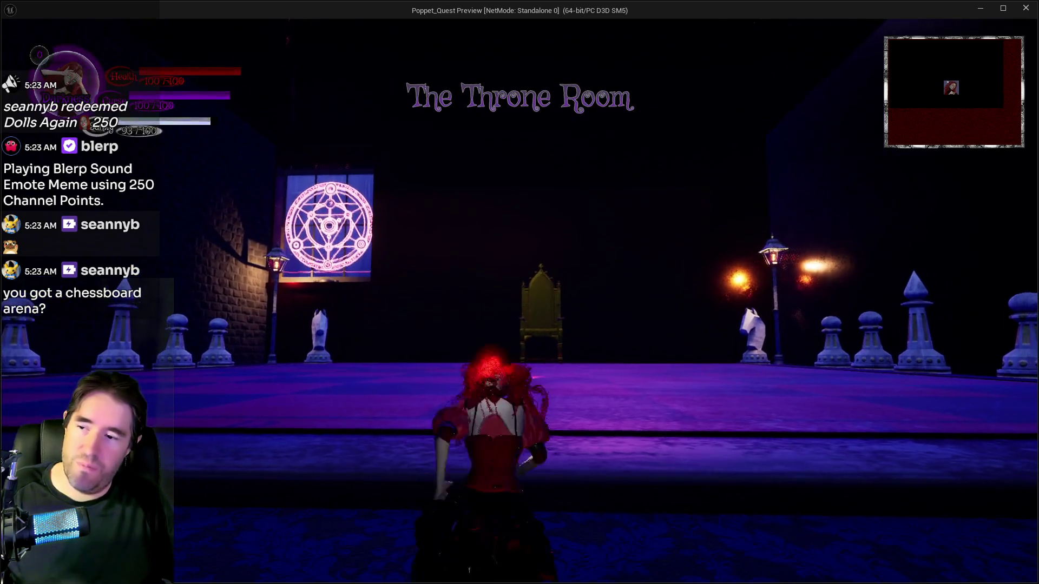
key("d")
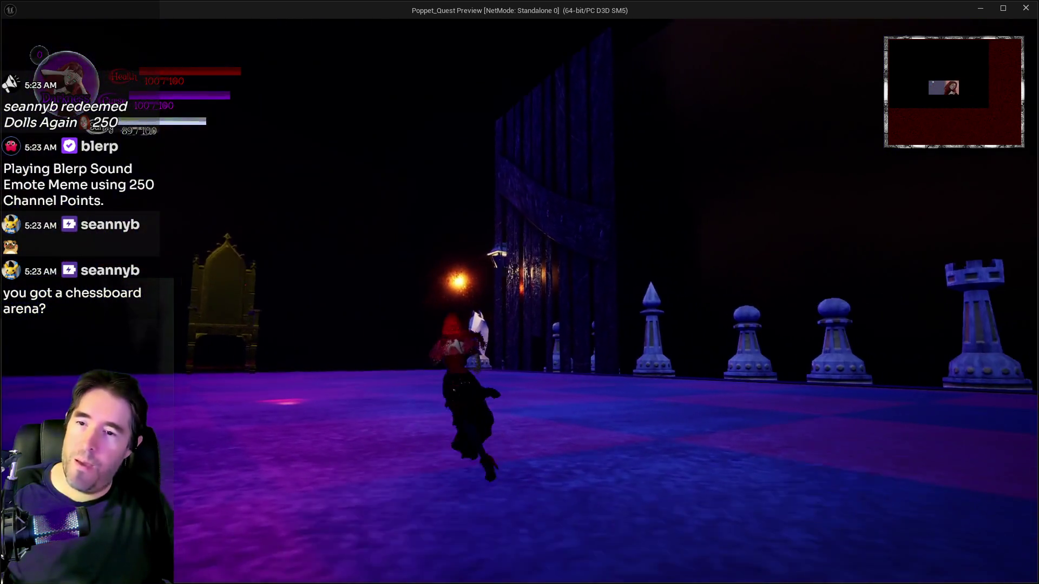
key("a")
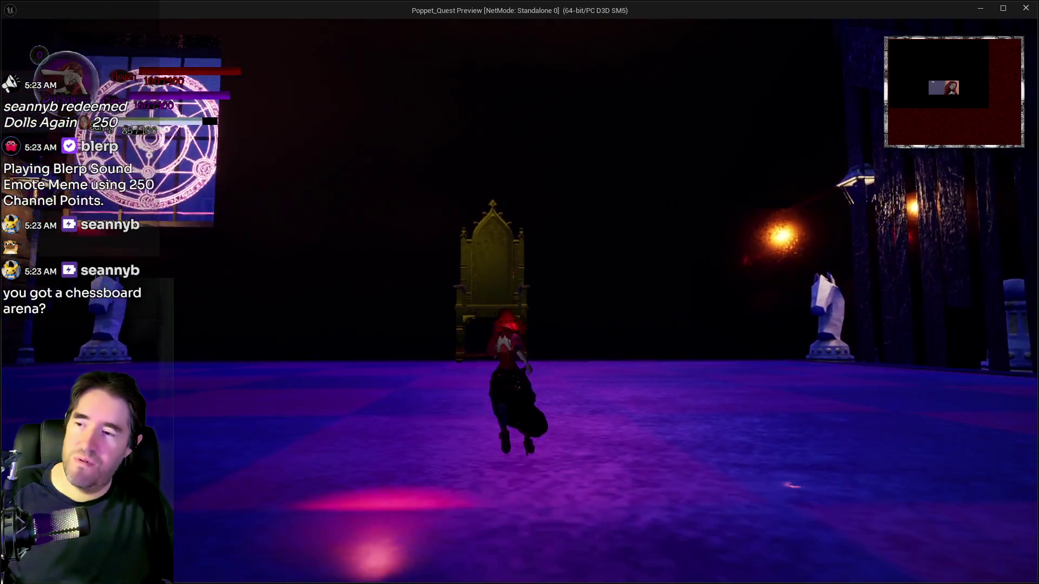
key("d")
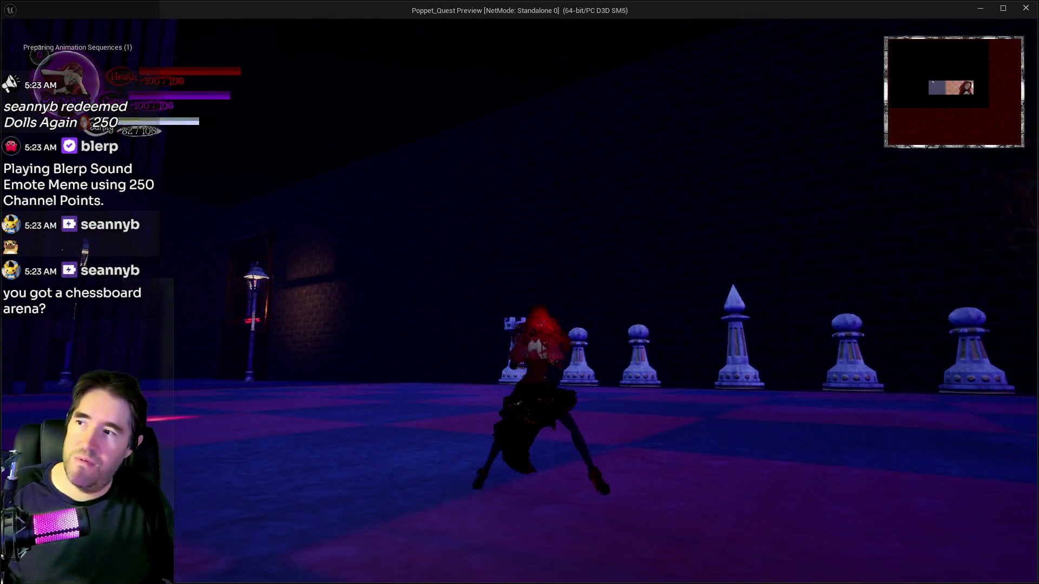
key("a")
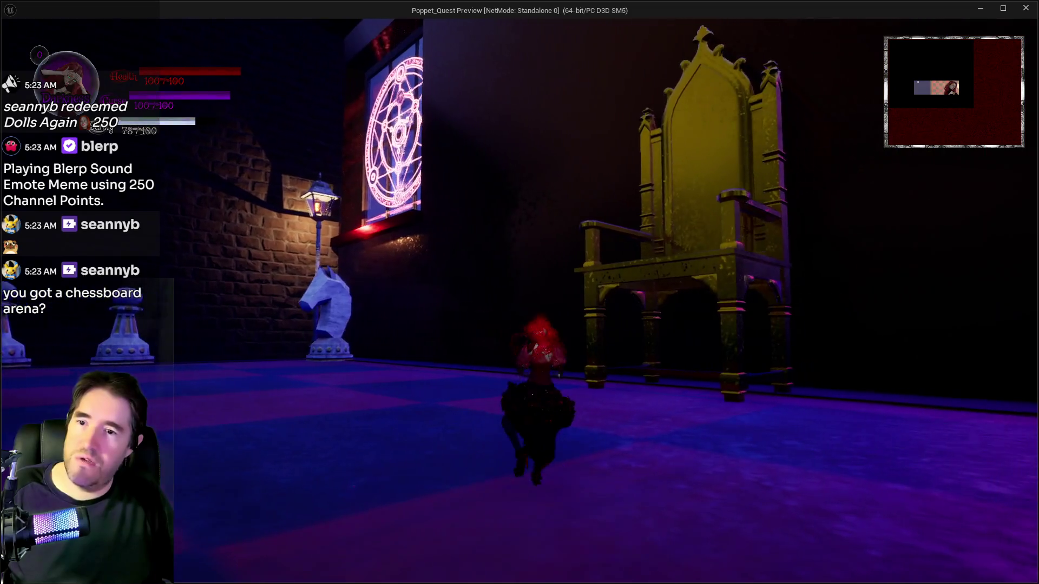
key("a")
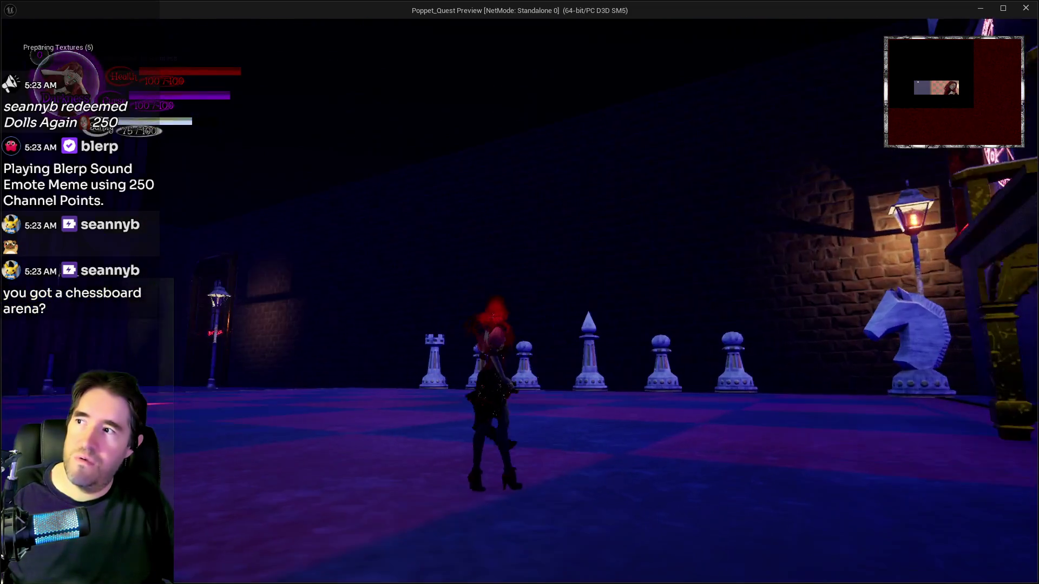
key("d")
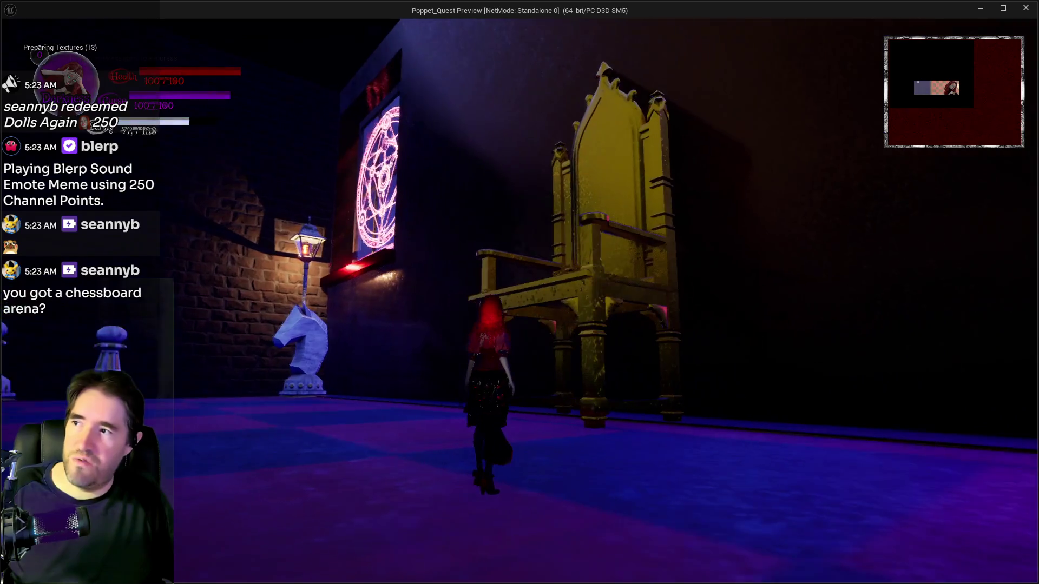
key("a")
key("d")
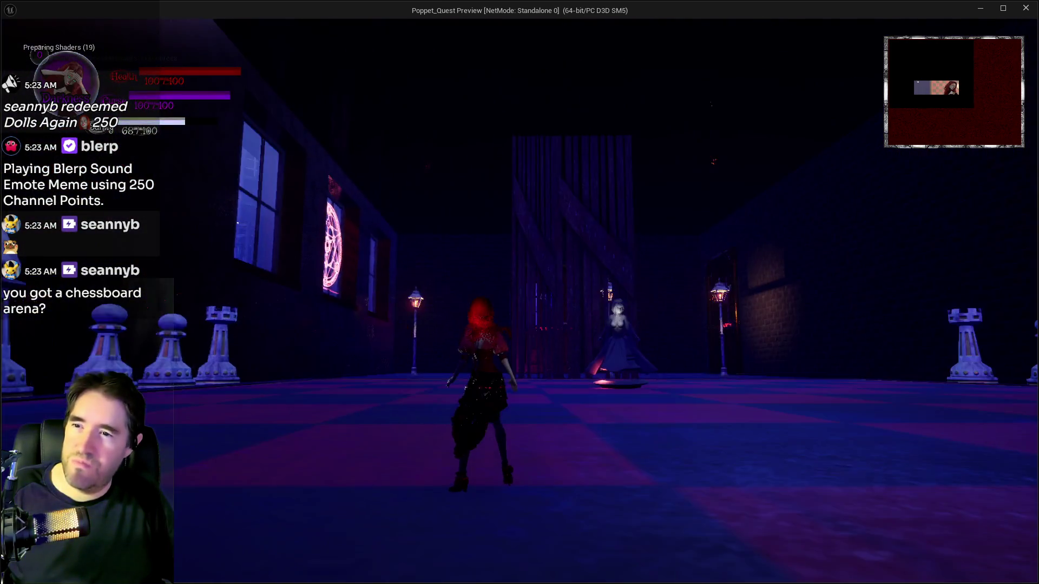
key("a")
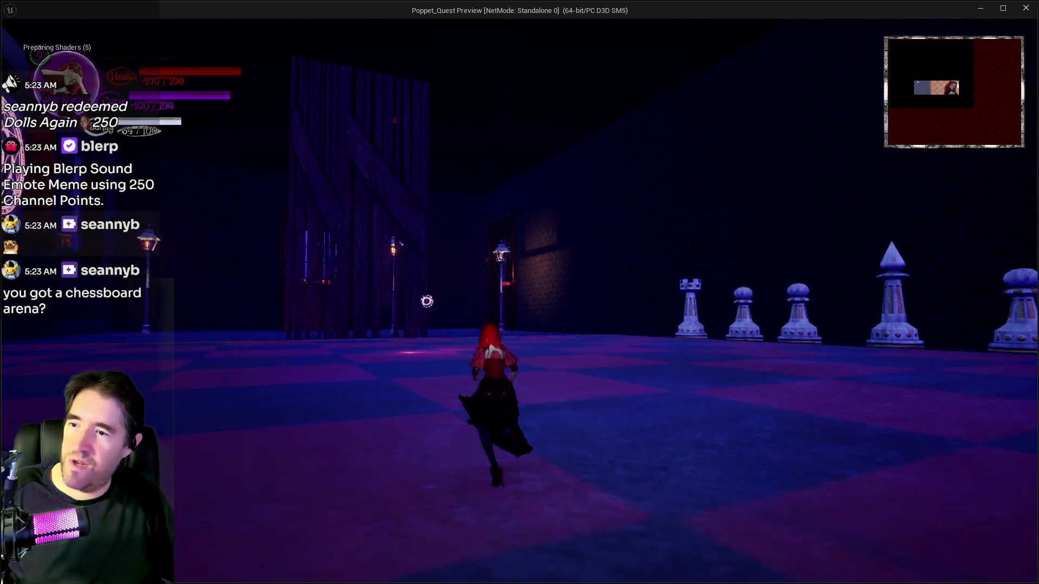
key("d")
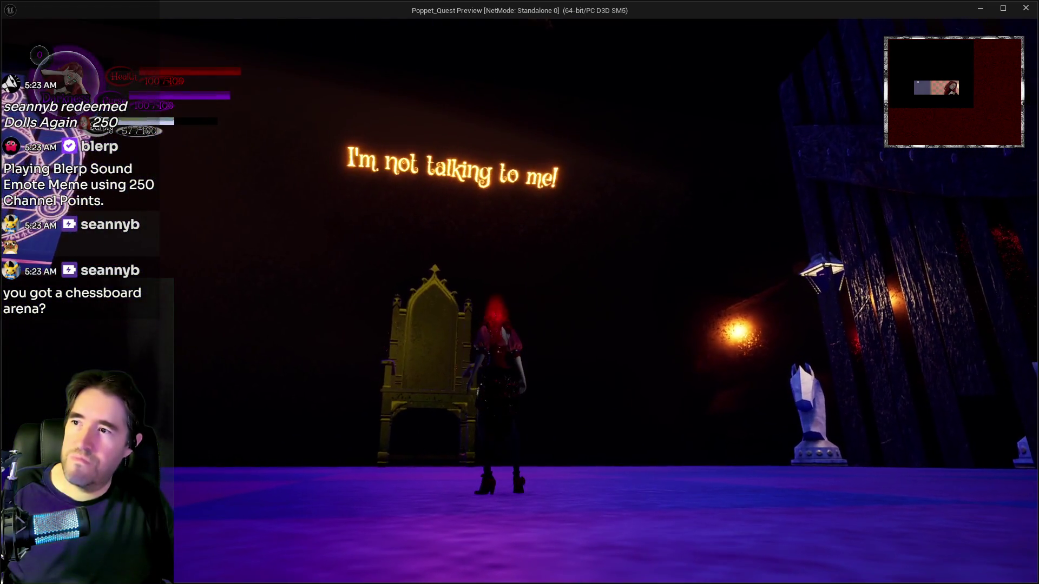
key("a")
key("a")
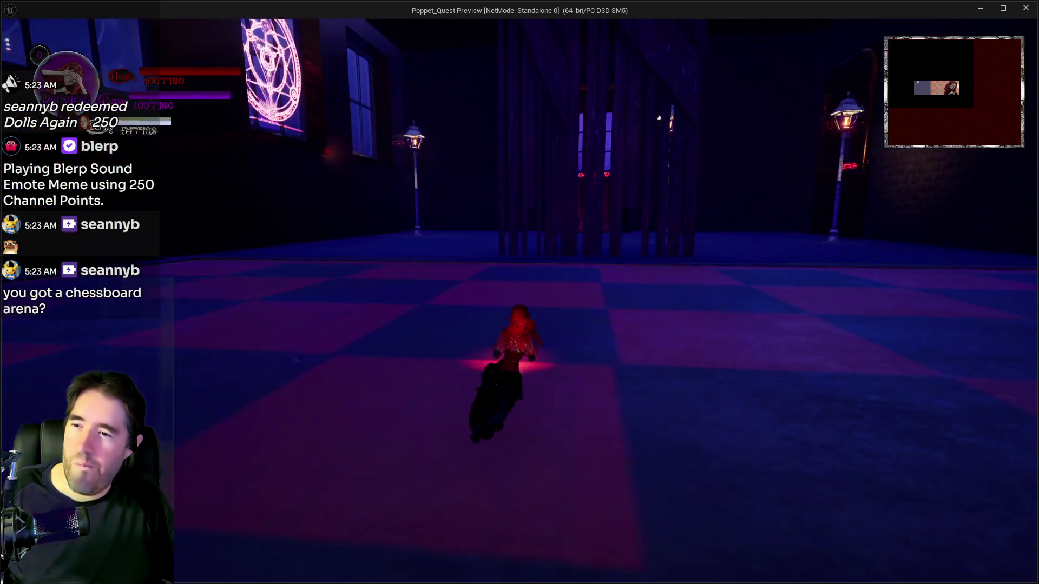
key("d")
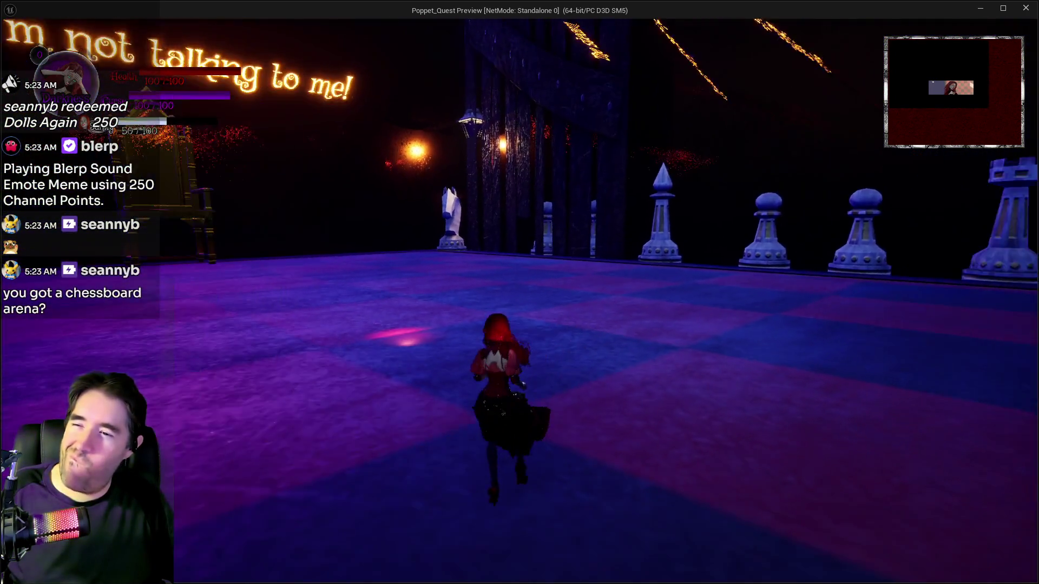
key("alt+Tab")
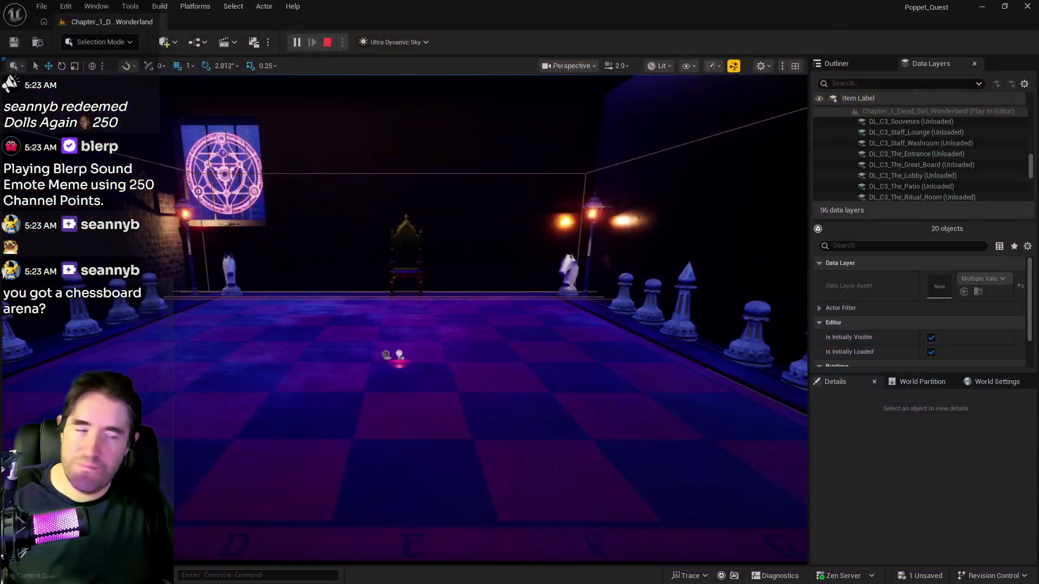
Stop the play session and fly past the chess pieces, pentagram room and magic-circle wall
key("Escape")
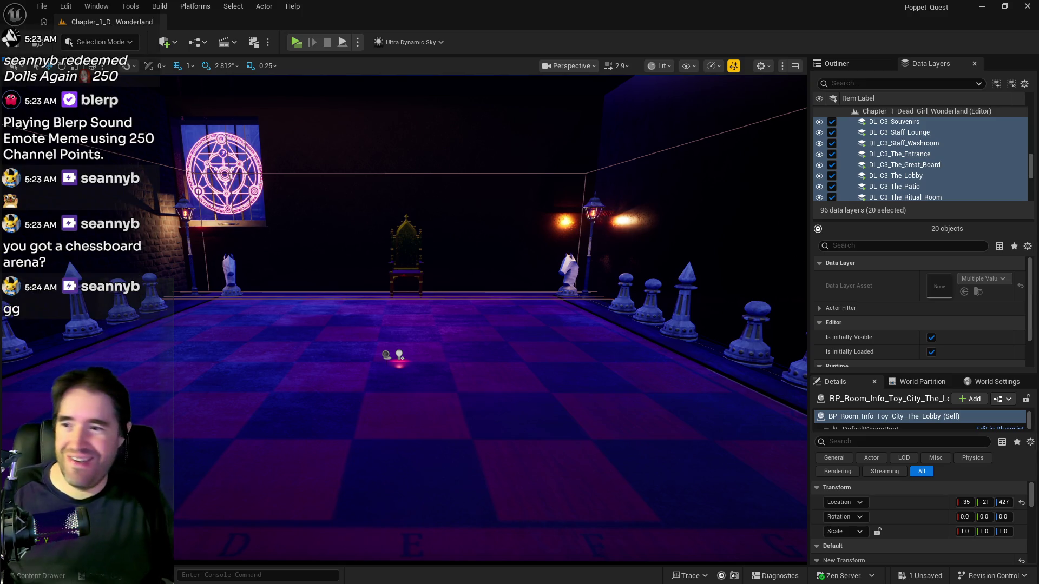
mouse_move(574, 323)
left_mouse_down()
mouse_move(638, 346)
mouse_move(655, 322)
mouse_move(498, 324)
left_mouse_up()
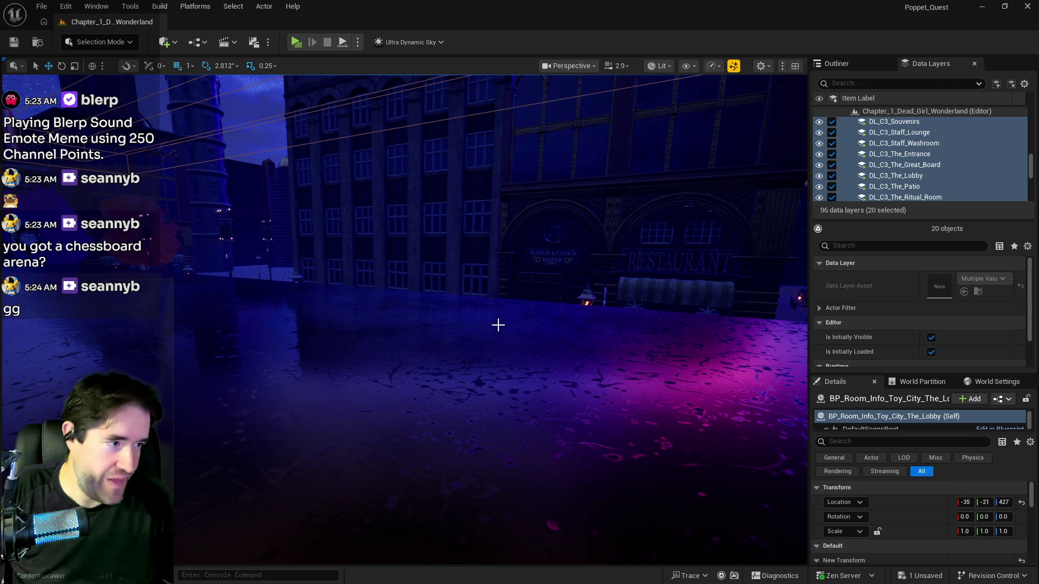
left_click_drag(511, 321, 510, 320)
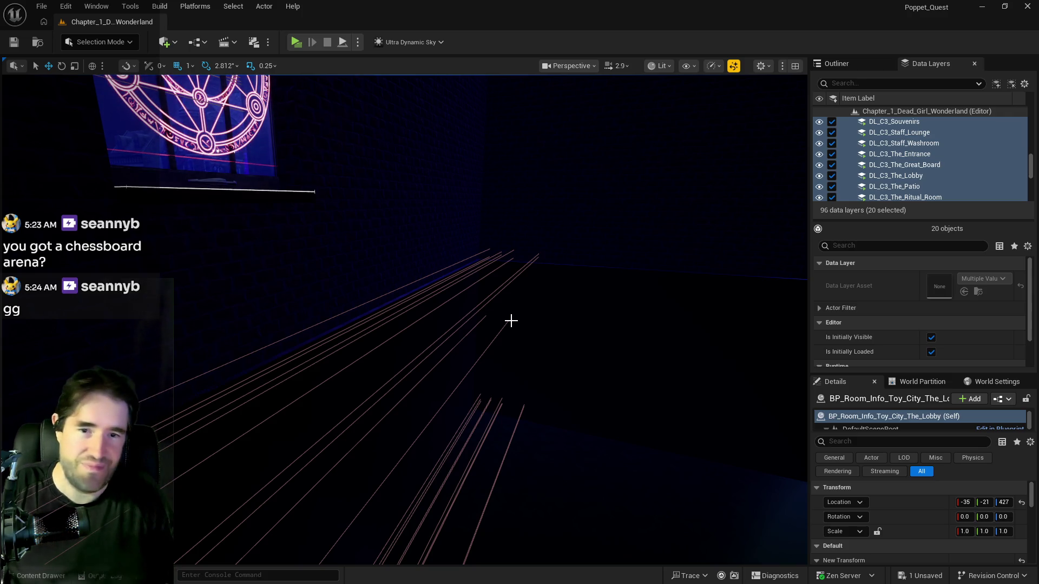
mouse_move(255, 367)
left_mouse_down()
mouse_move(224, 378)
mouse_move(238, 352)
mouse_move(247, 385)
mouse_move(265, 365)
mouse_move(352, 368)
left_mouse_up()
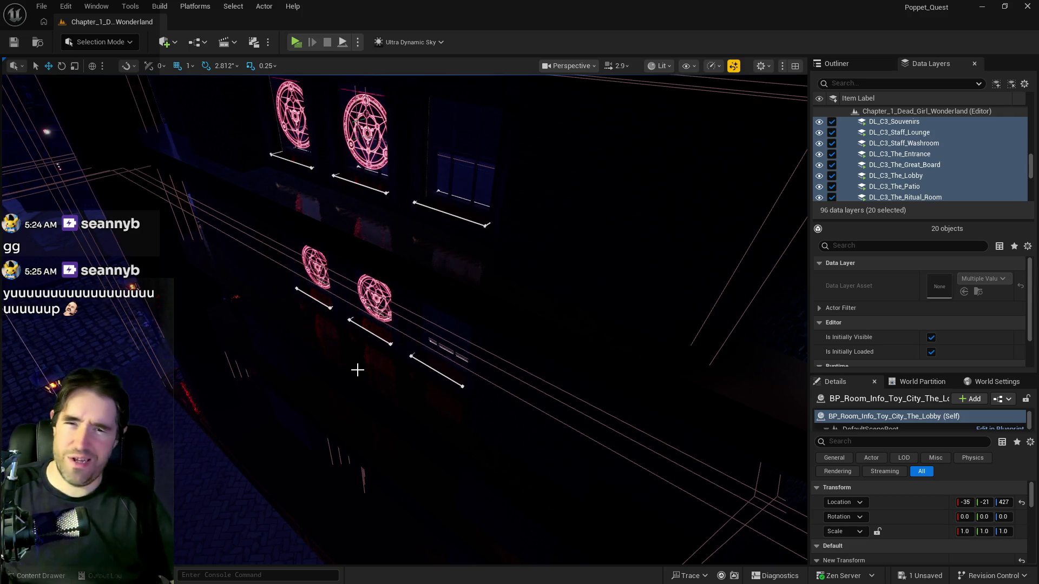
left_click_drag(301, 417, 330, 273)
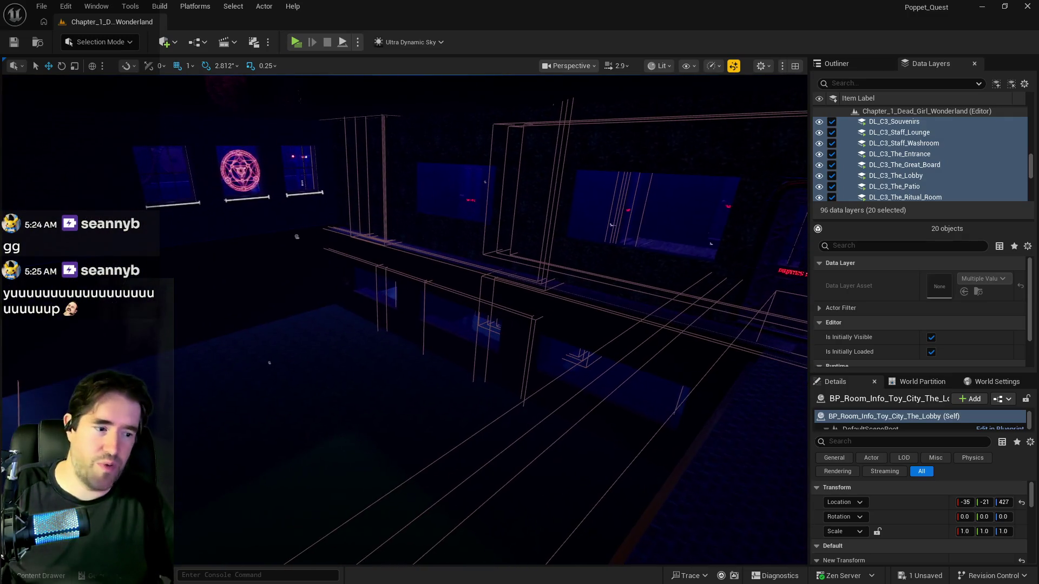
left_click_drag(543, 487, 560, 413)
Select BP_Enemy_Spawner2 and inspect its Spawn Actor Transform and the throne's spawn point
left_click(479, 519)
left_click_drag(479, 519, 587, 343)
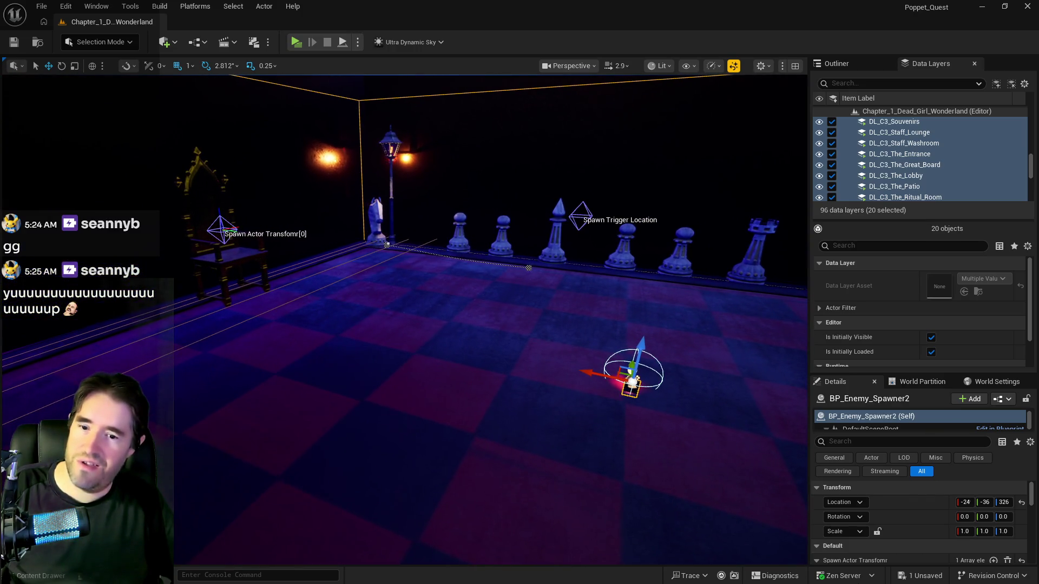
scroll(915, 511, "down", 1)
left_click_drag(686, 491, 633, 484)
scroll(965, 517, "up", 1)
scroll(966, 516, "down", 3)
left_click_drag(586, 346, 538, 355)
scroll(897, 530, "up", 2)
scroll(912, 537, "up", 3)
Fly around the chessboard, rune window and lamps to check the spawner's spline markers
mouse_move(624, 496)
left_mouse_down()
mouse_move(579, 473)
mouse_move(427, 463)
mouse_move(503, 463)
mouse_move(552, 498)
mouse_move(495, 493)
mouse_move(516, 492)
left_mouse_up()
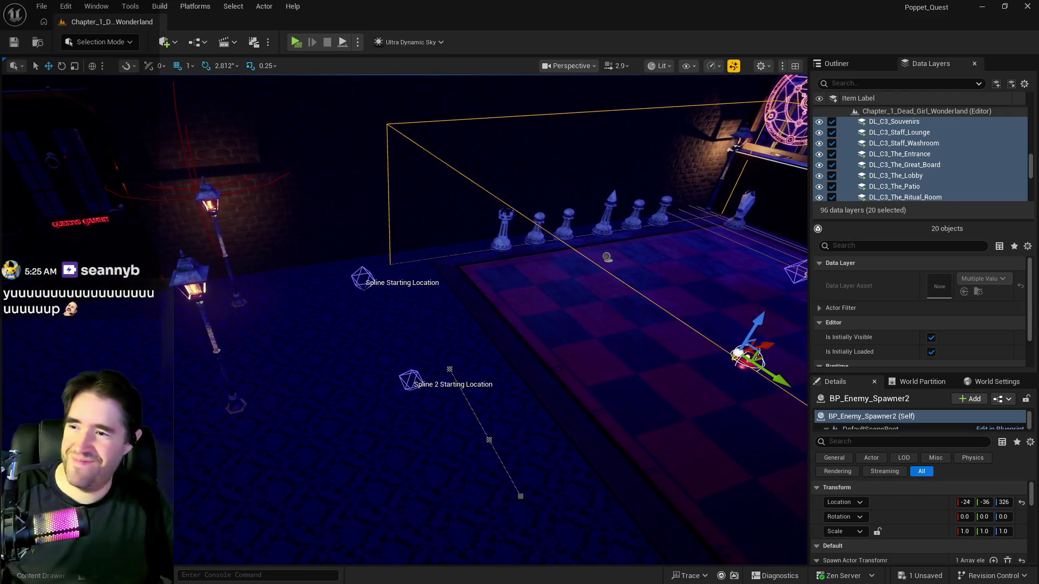
mouse_move(407, 444)
left_mouse_down()
mouse_move(389, 435)
mouse_move(442, 425)
left_mouse_up()
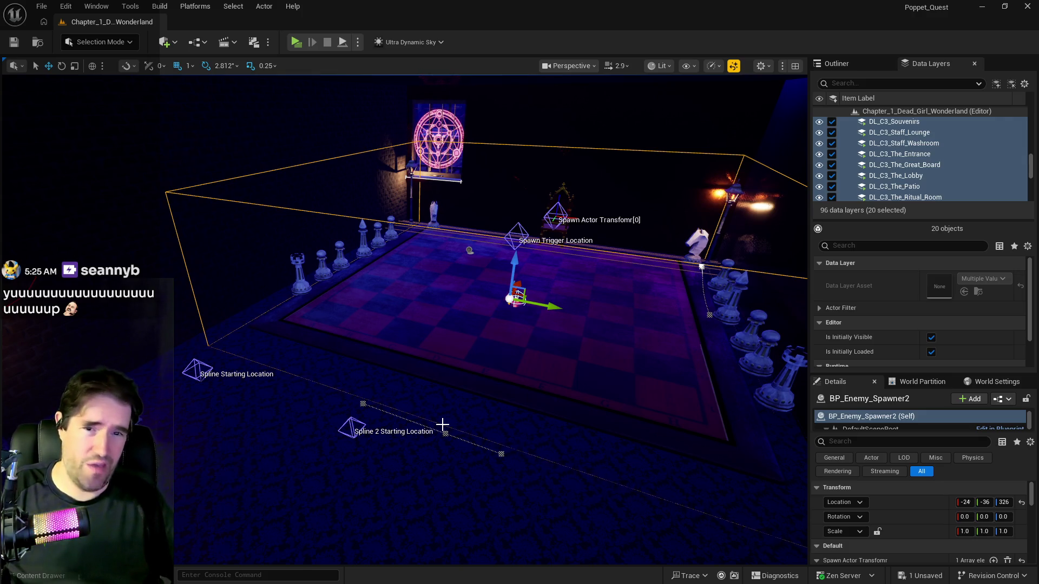
left_click_drag(463, 432, 432, 384)
mouse_move(497, 434)
left_mouse_down()
mouse_move(503, 462)
mouse_move(497, 433)
left_mouse_up()
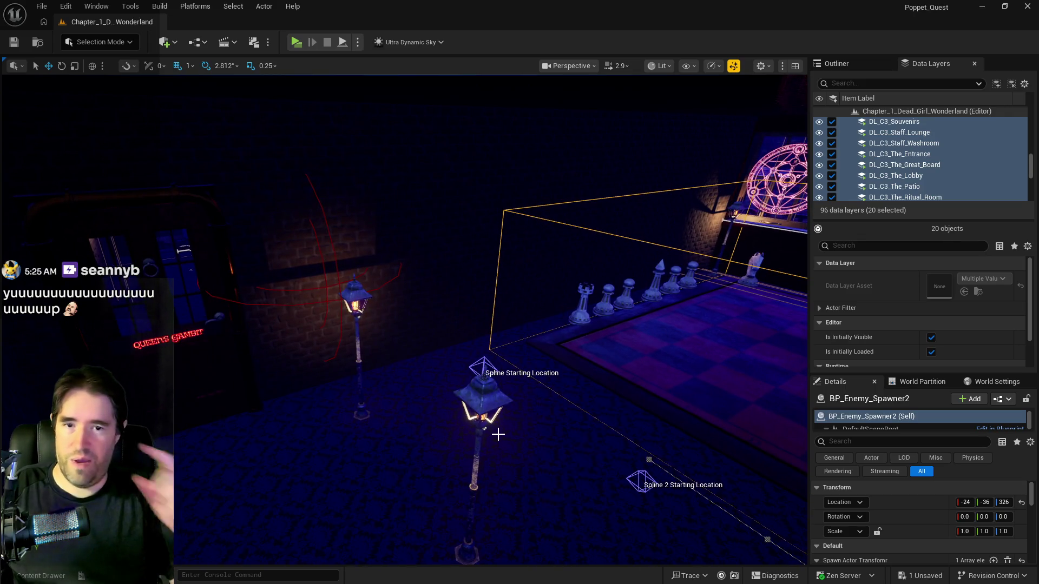
left_click_drag(579, 358, 551, 382)
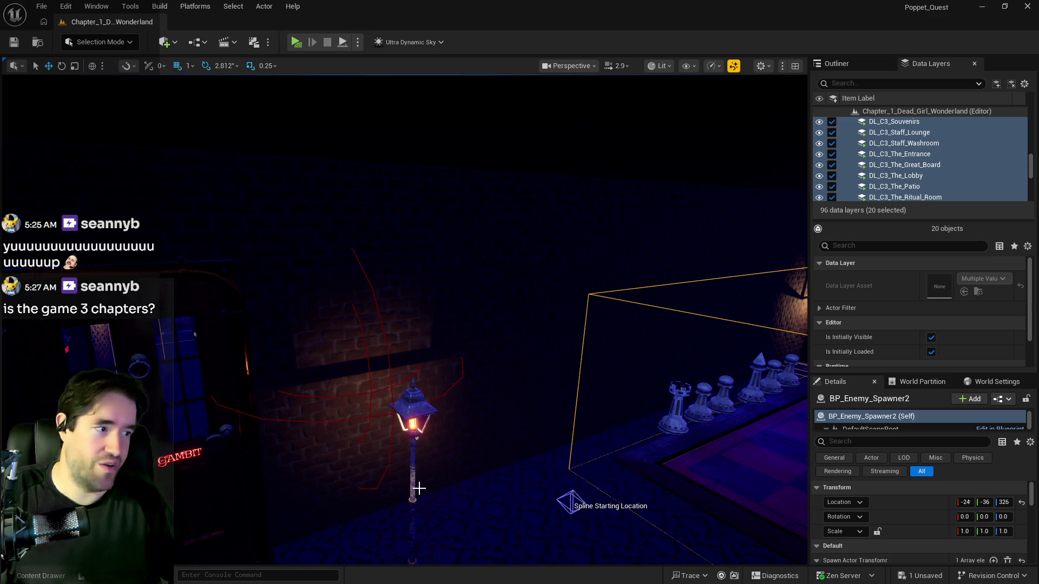
mouse_move(587, 563)
left_mouse_down()
mouse_move(443, 339)
mouse_move(384, 378)
mouse_move(349, 362)
mouse_move(614, 537)
left_mouse_up()
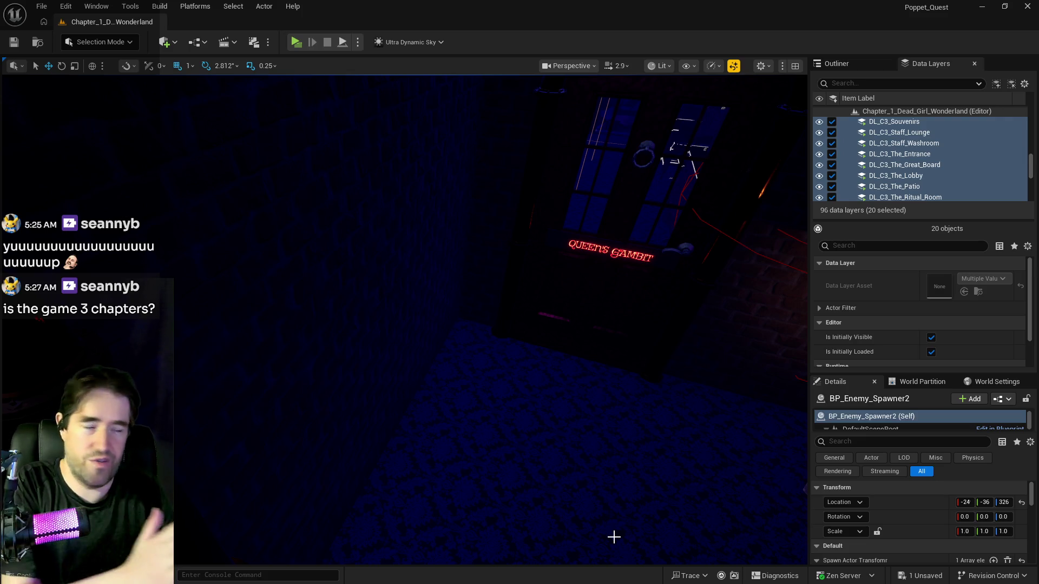
left_click_drag(619, 526, 714, 544)
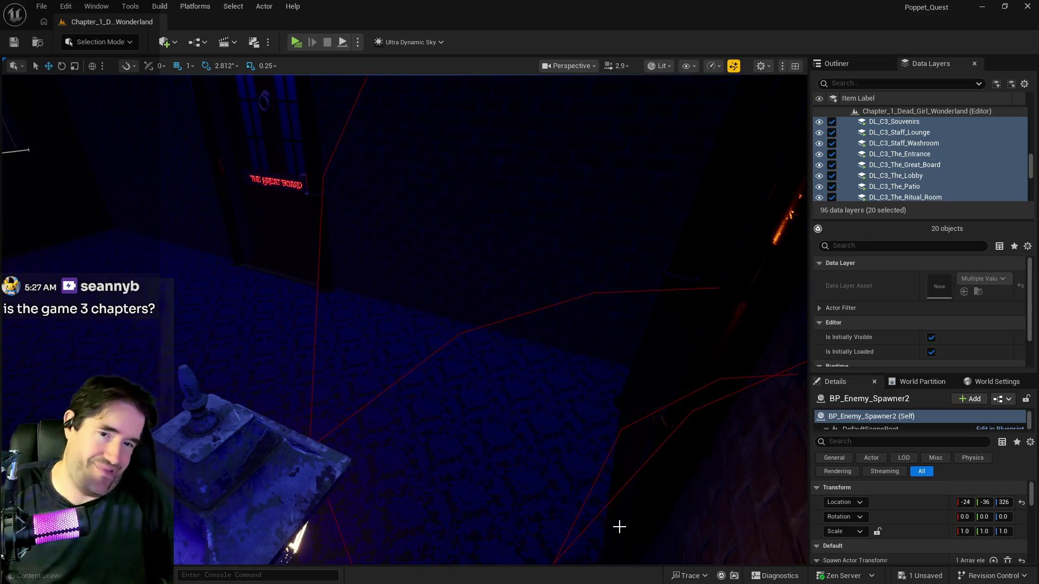
mouse_move(620, 522)
left_mouse_down()
mouse_move(595, 518)
mouse_move(628, 522)
mouse_move(611, 541)
mouse_move(606, 519)
mouse_move(589, 533)
mouse_move(546, 490)
left_mouse_up()
key("w")
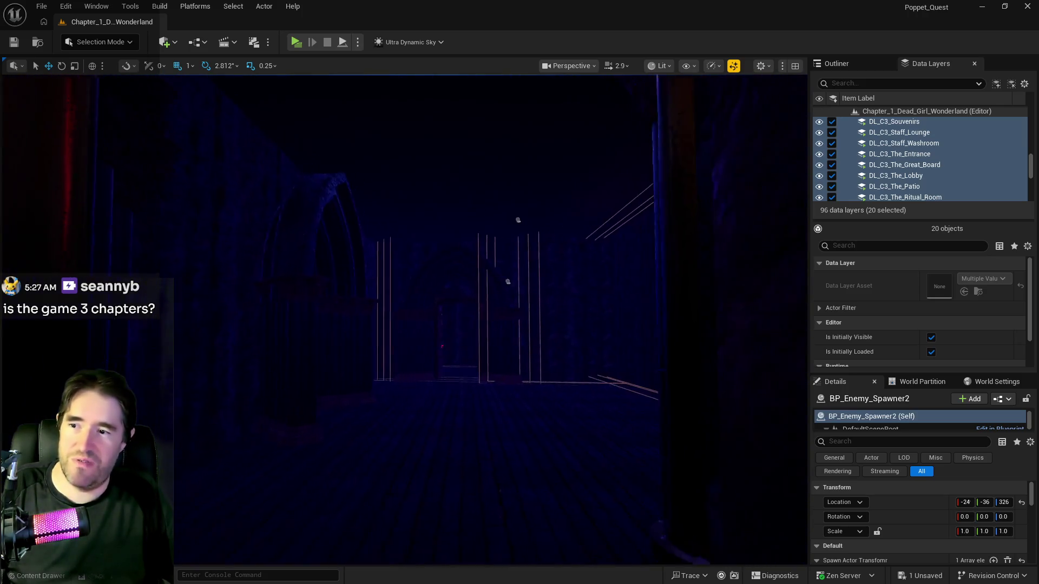
key("w")
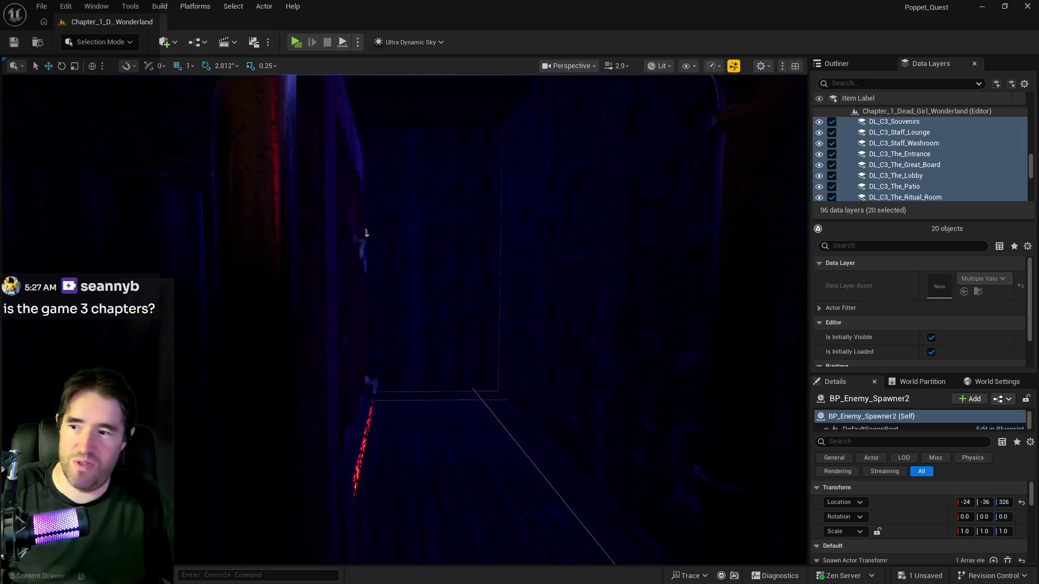
key("a")
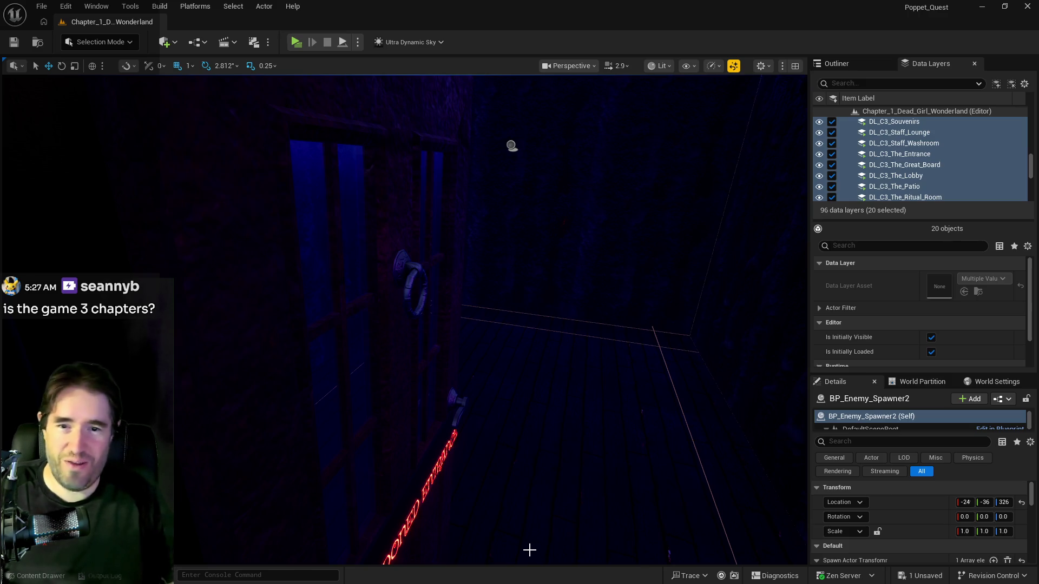
key("w")
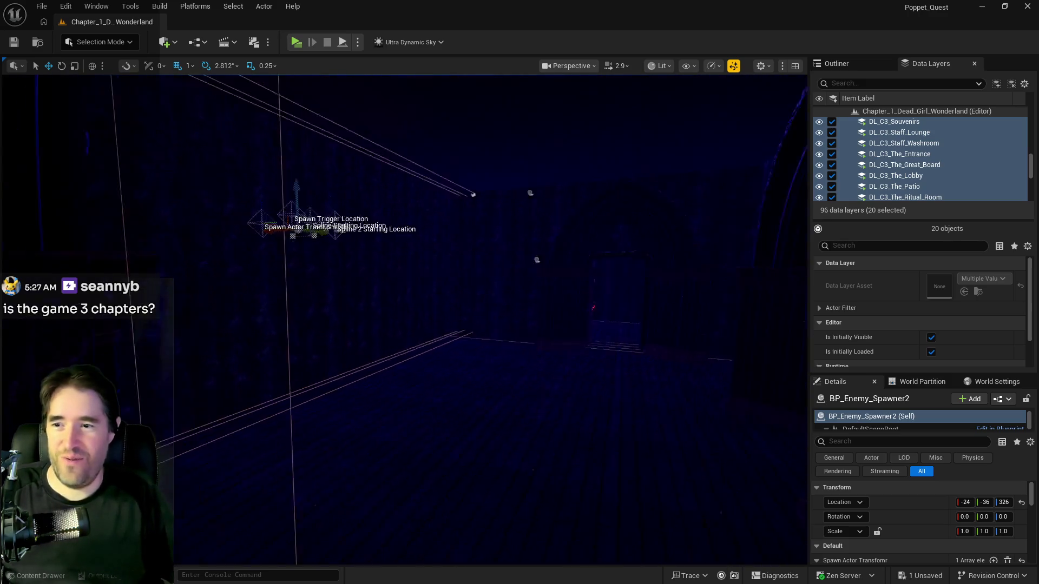
key("w")
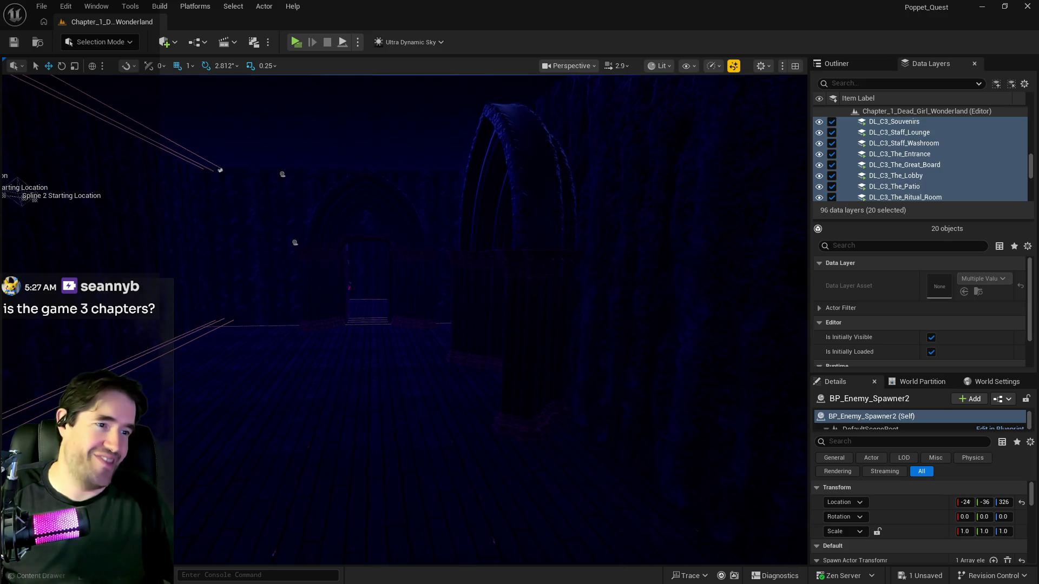
key("w")
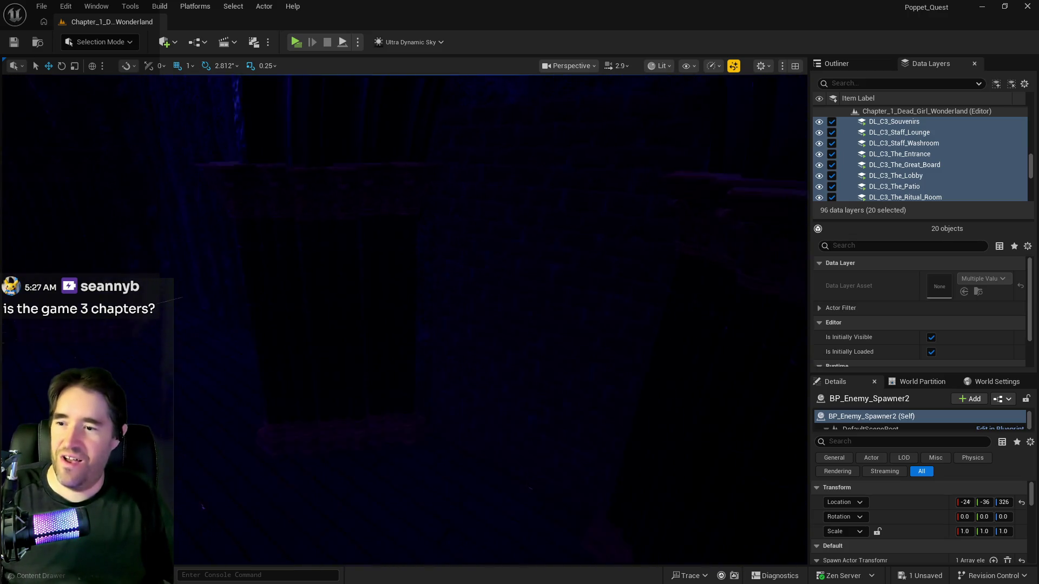
key("w")
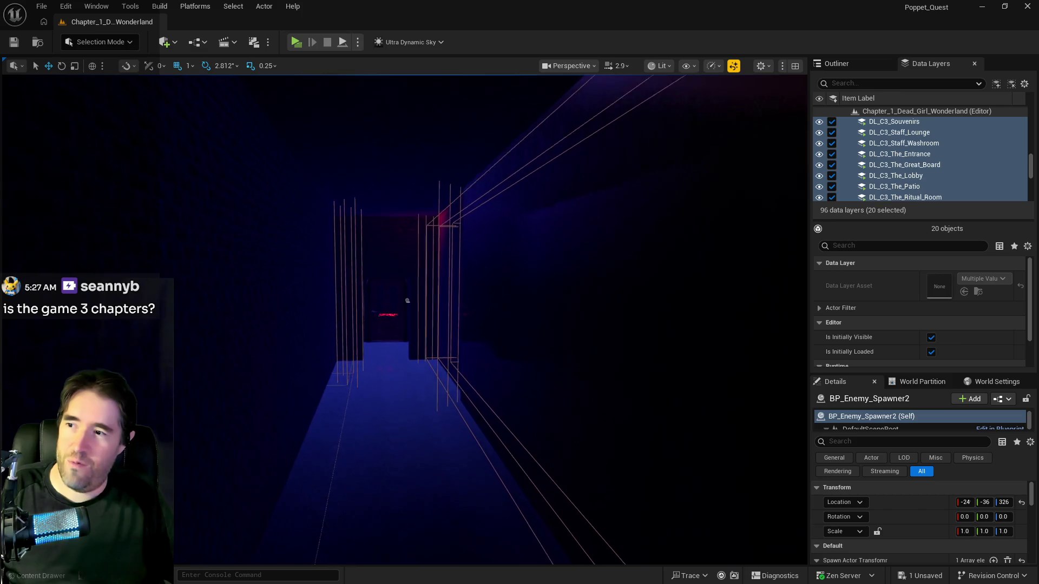
key("w")
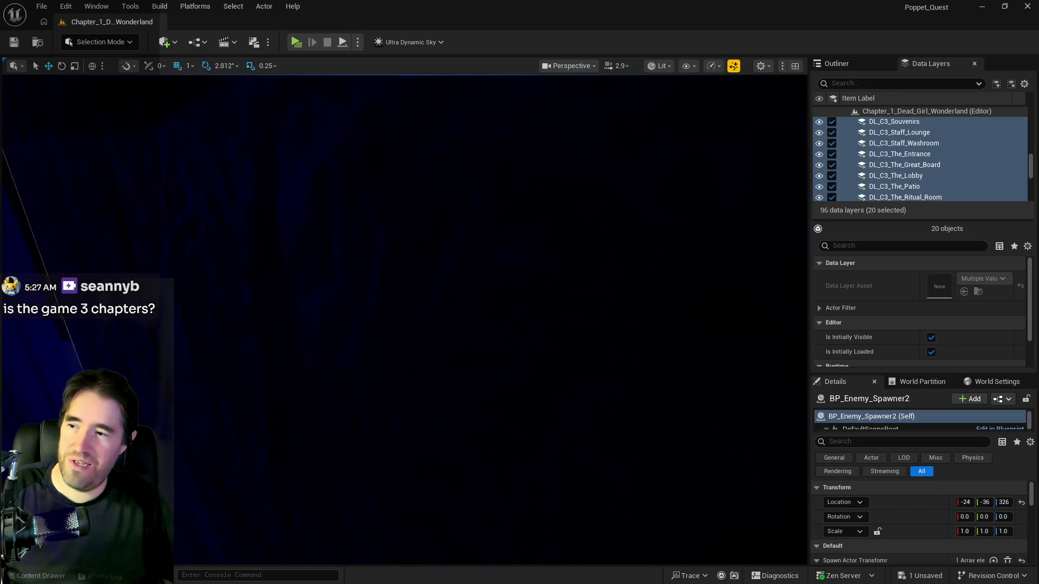
key("w")
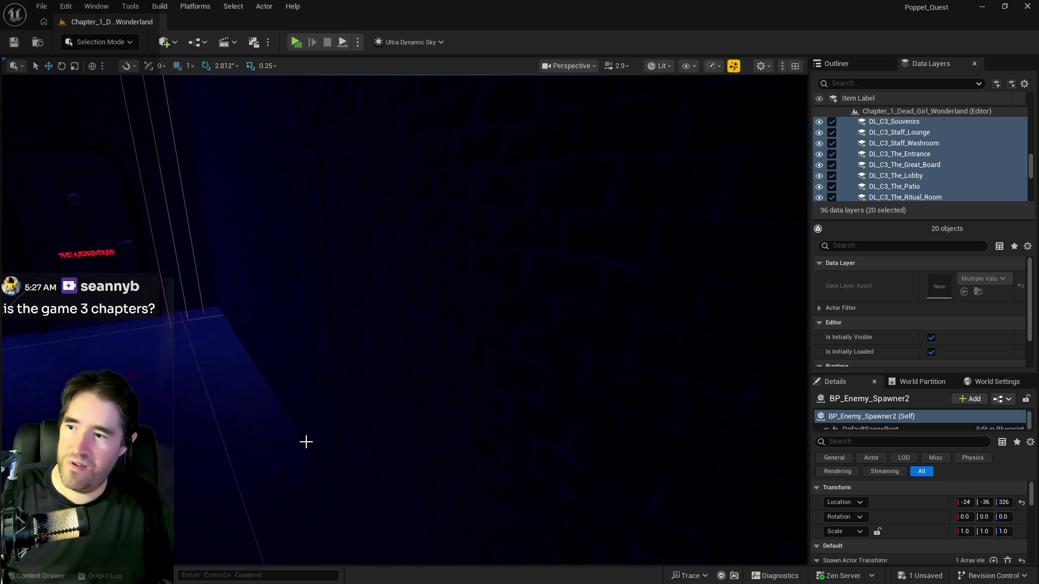
left_click(364, 420)
left_click(364, 420)
key("w")
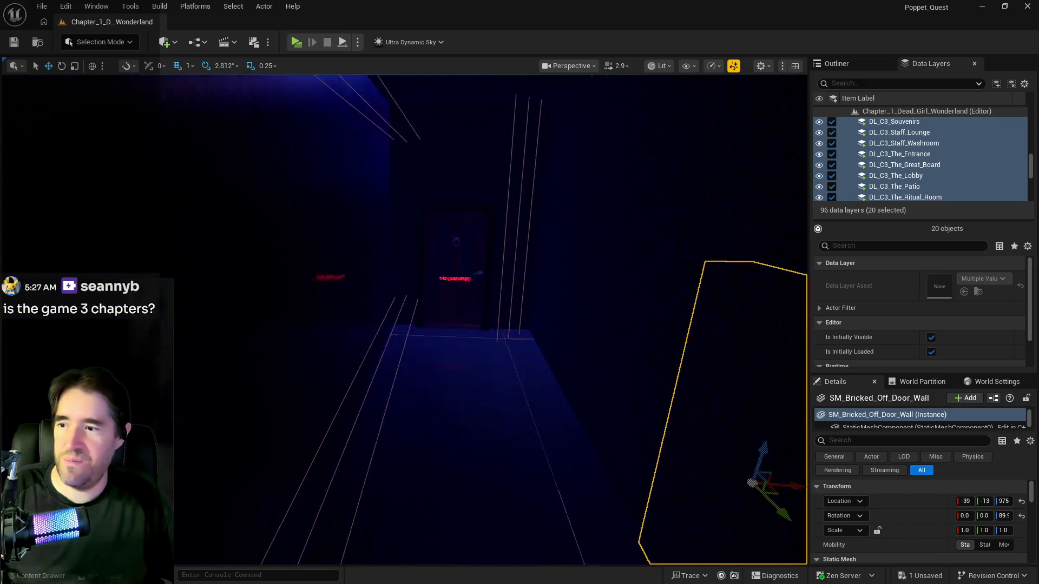
key("s")
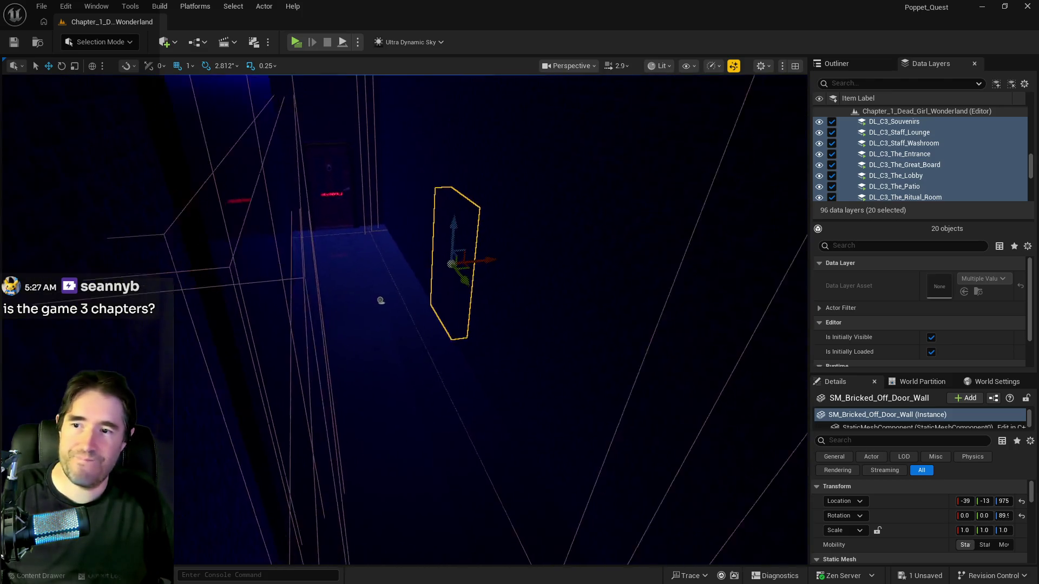
key("s")
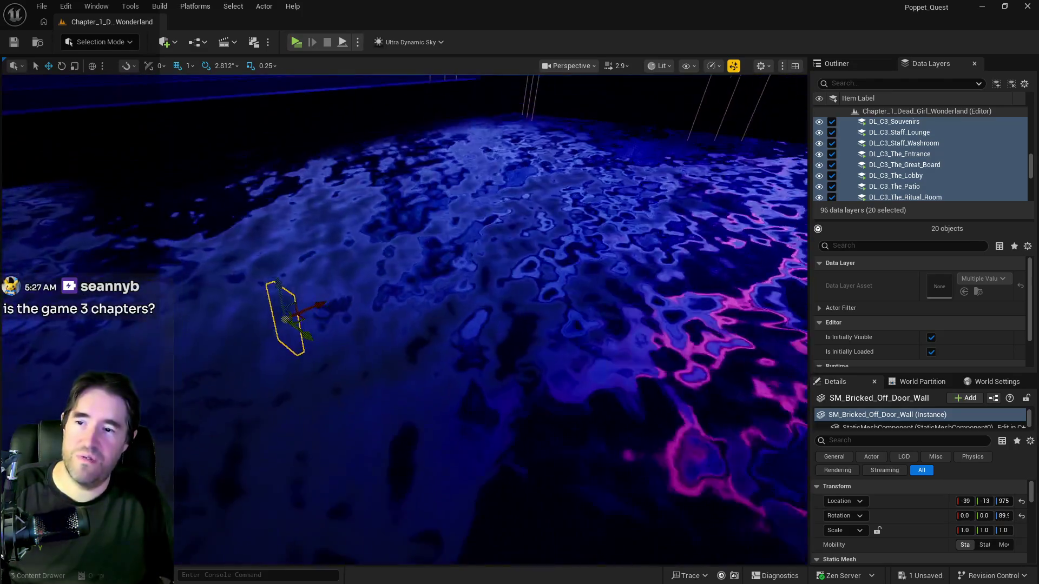
key("q")
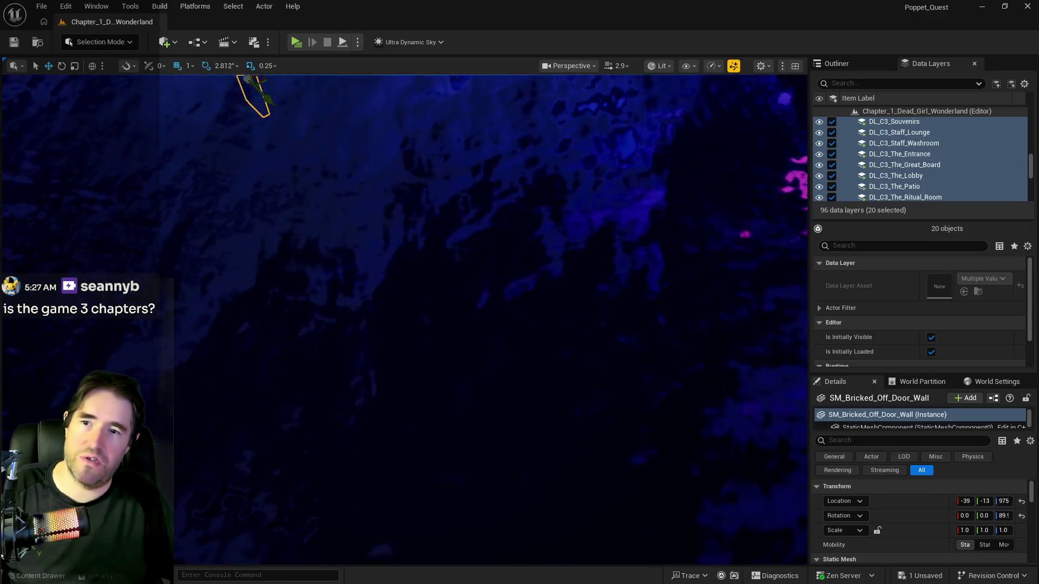
key("s")
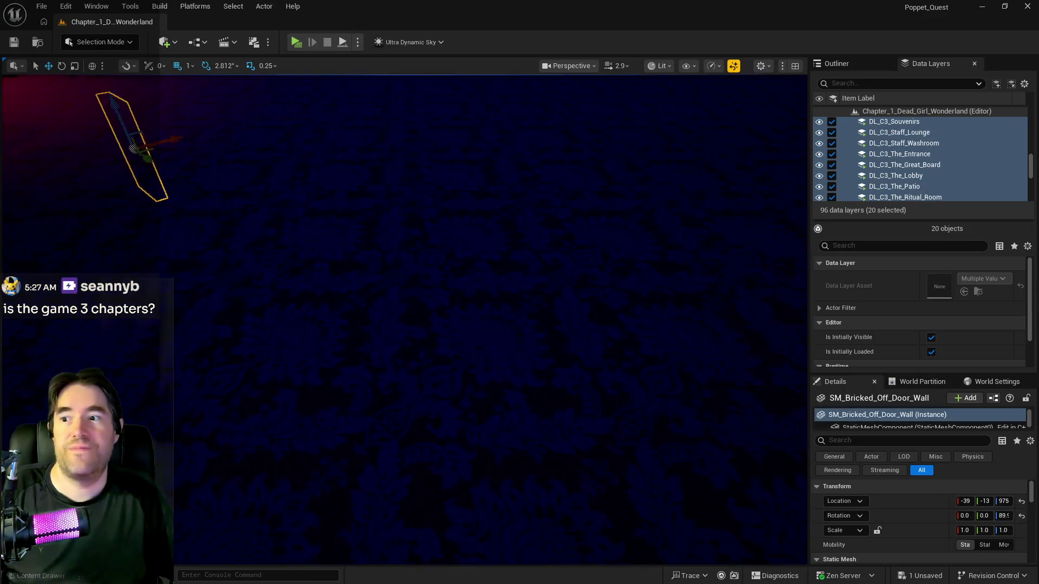
key("w")
left_click_drag(370, 448, 371, 447)
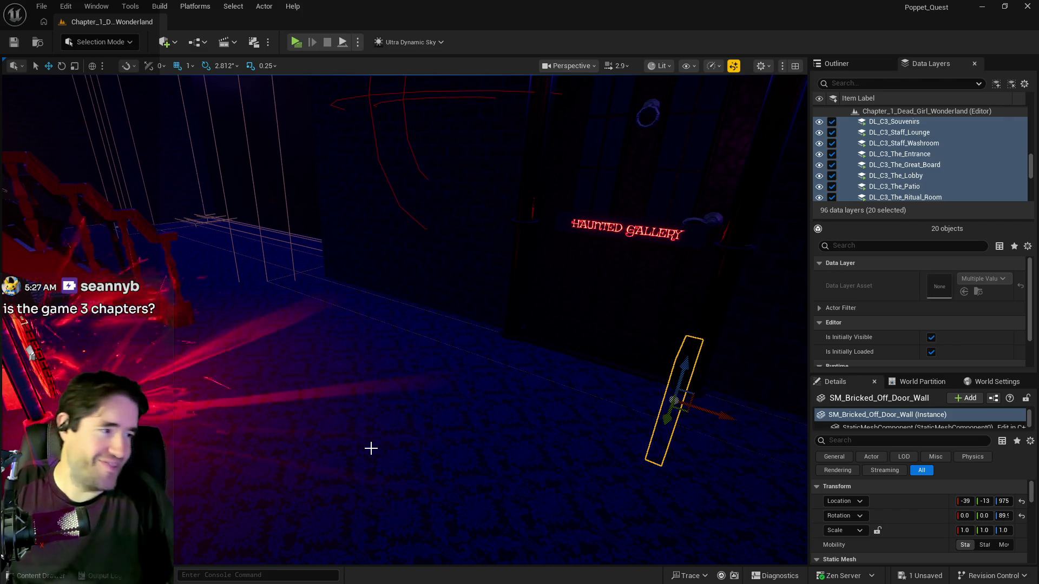
mouse_move(325, 512)
left_mouse_down()
mouse_move(295, 457)
mouse_move(208, 453)
mouse_move(229, 452)
mouse_move(184, 430)
left_mouse_up()
left_click_drag(476, 418, 476, 419)
scroll(879, 171, "down", 3)
mouse_move(476, 379)
left_mouse_down()
mouse_move(476, 368)
mouse_move(433, 363)
mouse_move(433, 346)
left_mouse_up()
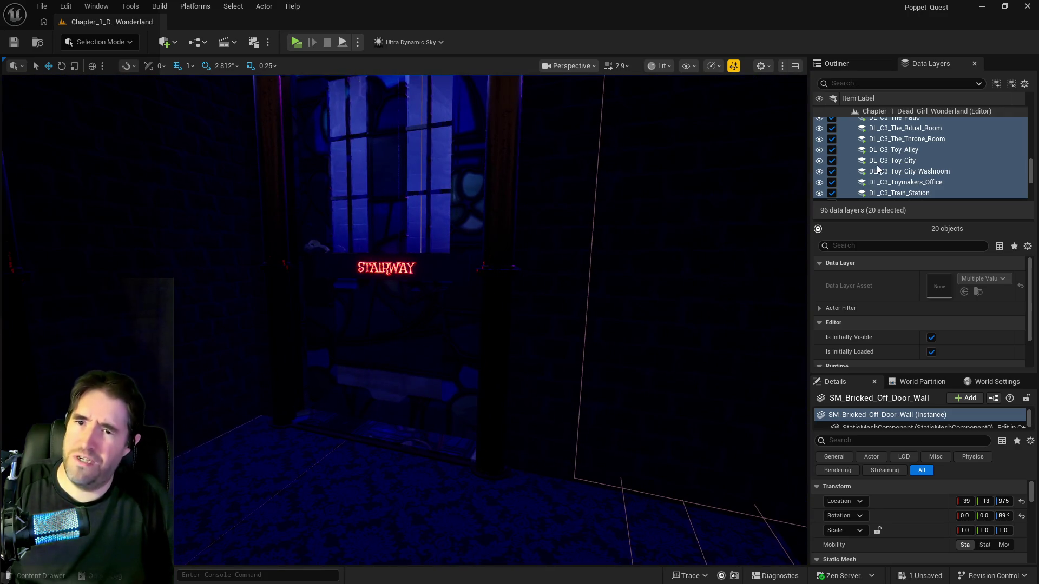
Select the DL_C4_Engine_Room data layer and make it visible
scroll(877, 169, "up", 5)
scroll(878, 174, "up", 2)
scroll(877, 180, "down", 8)
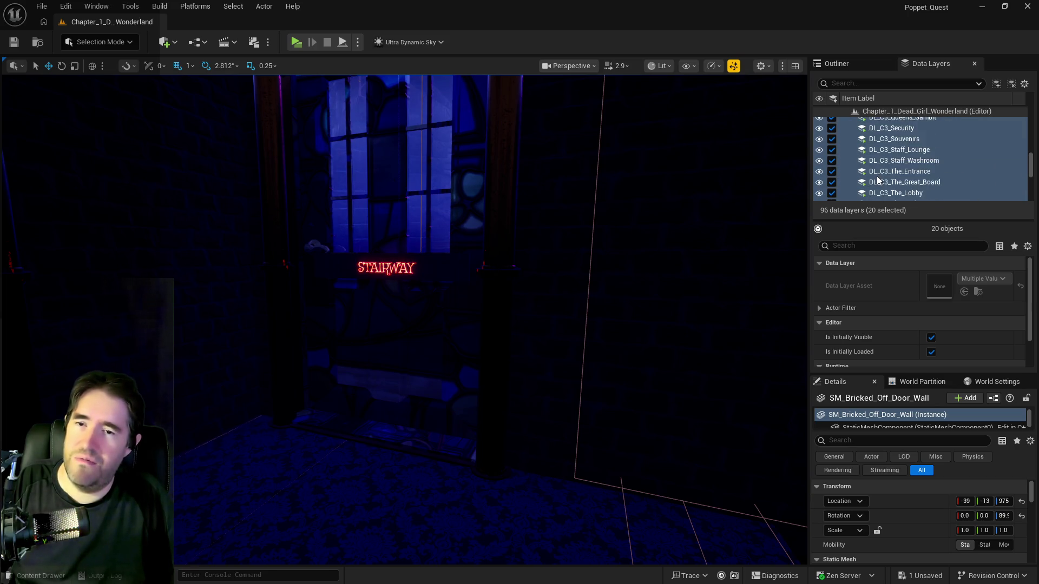
scroll(877, 187, "down", 2)
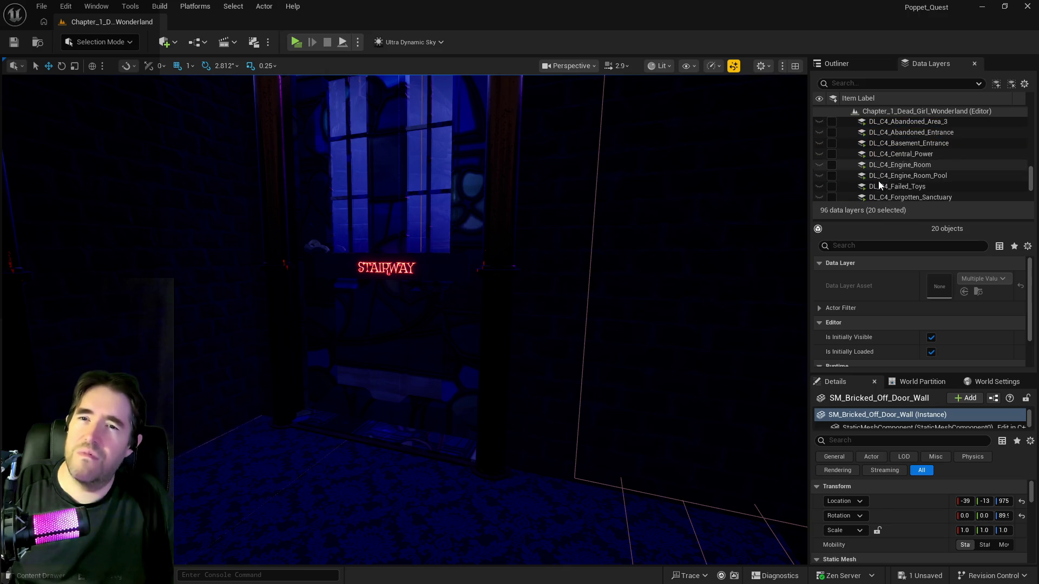
left_click(887, 165)
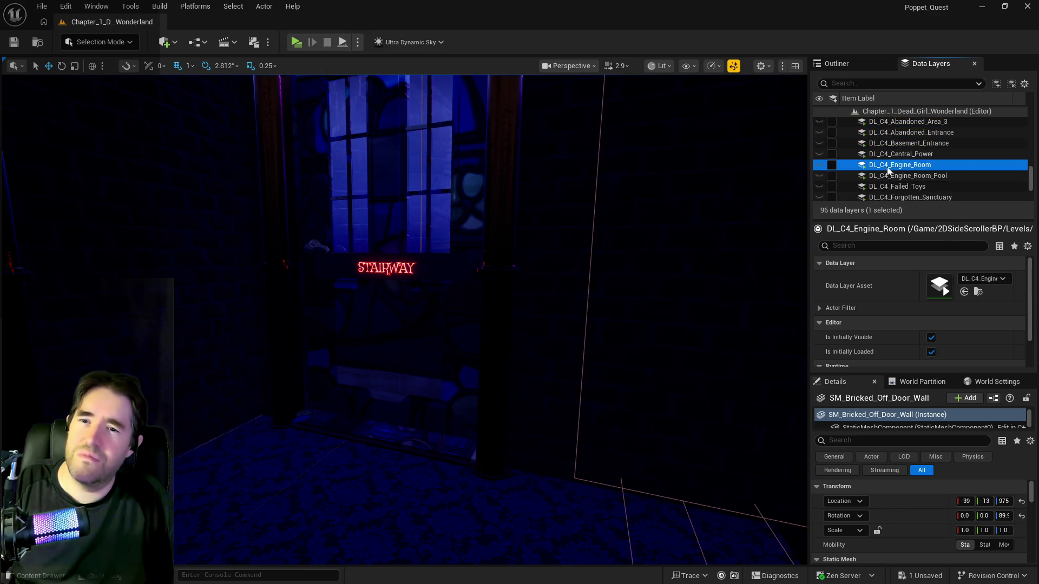
left_click(831, 164)
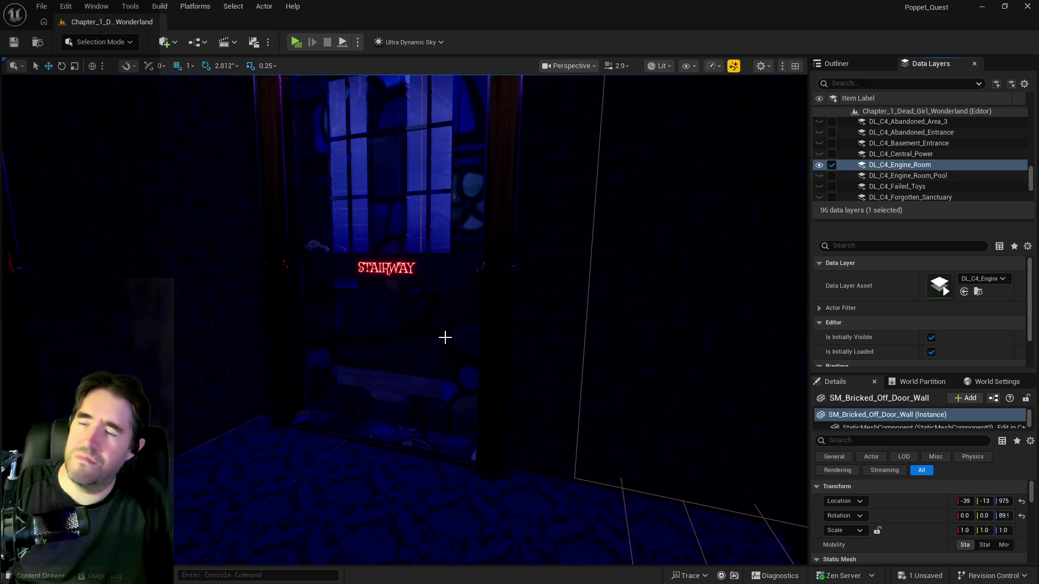
Fly over the walkway down to the railing and pick the central purple tube
mouse_move(406, 324)
left_mouse_down()
mouse_move(378, 303)
mouse_move(301, 364)
mouse_move(262, 349)
left_mouse_up()
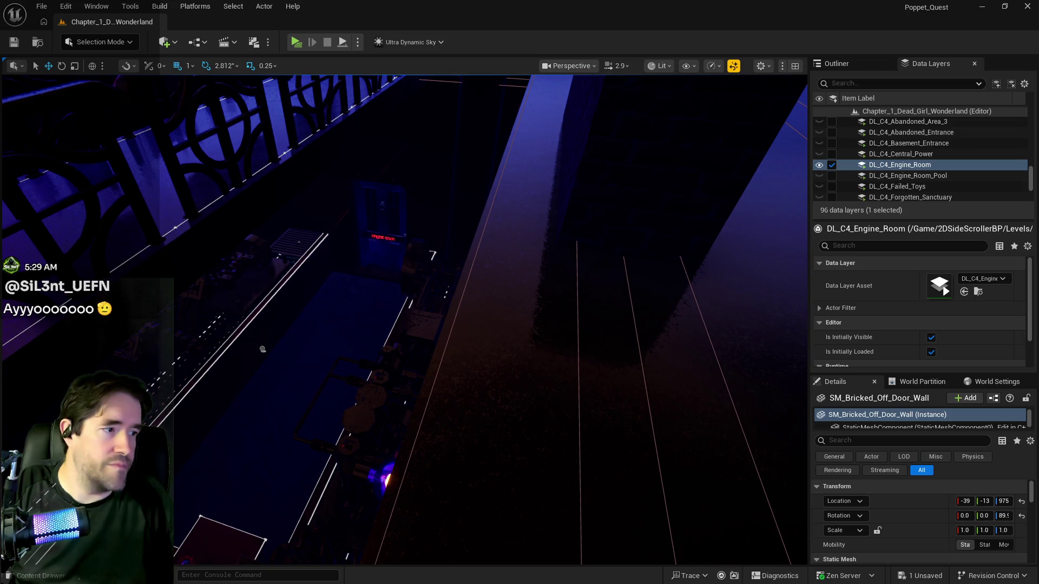
left_click_drag(262, 349, 219, 309)
left_click(464, 395)
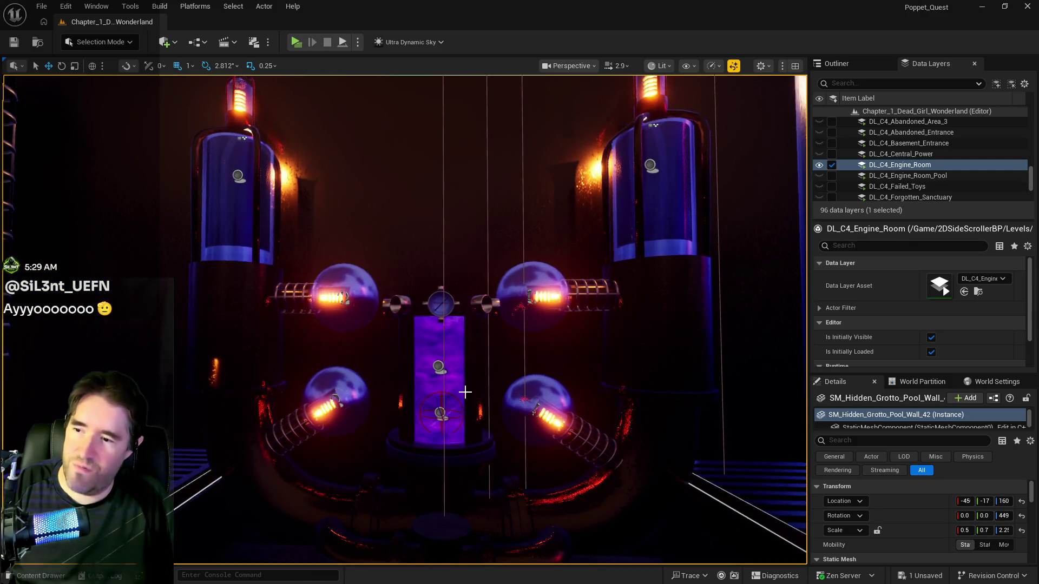
Select BP_Resurrection_Vat5 and set its Water Color to black
scroll(411, 406, "up", 6)
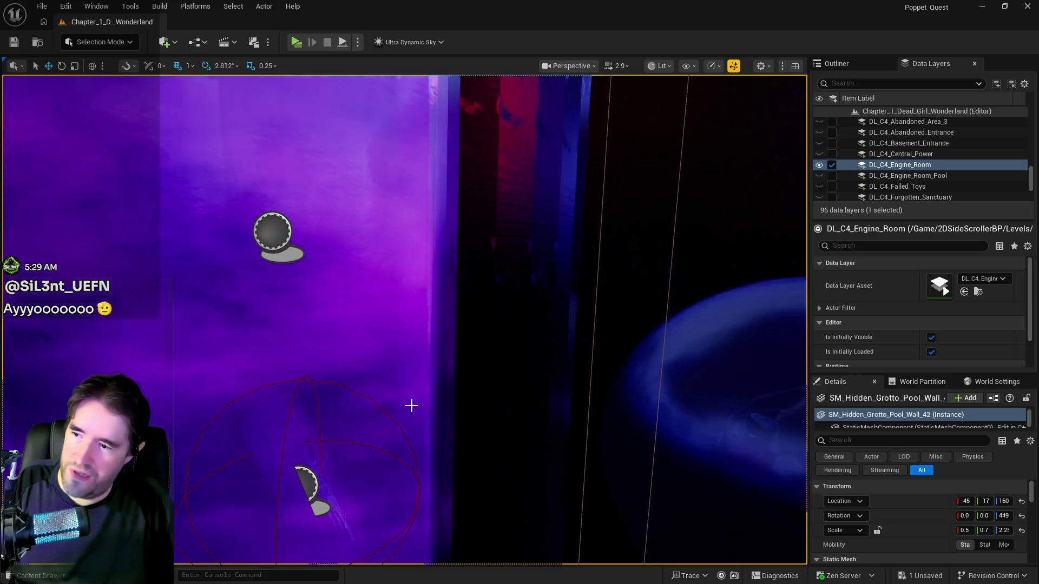
left_click(411, 406)
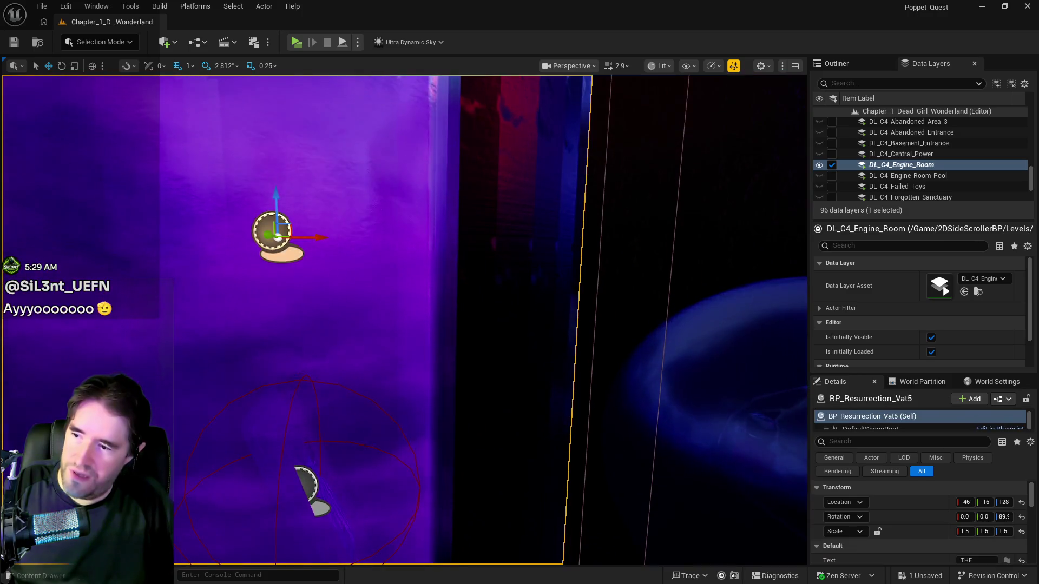
scroll(399, 417, "down", 3)
scroll(937, 495, "down", 3)
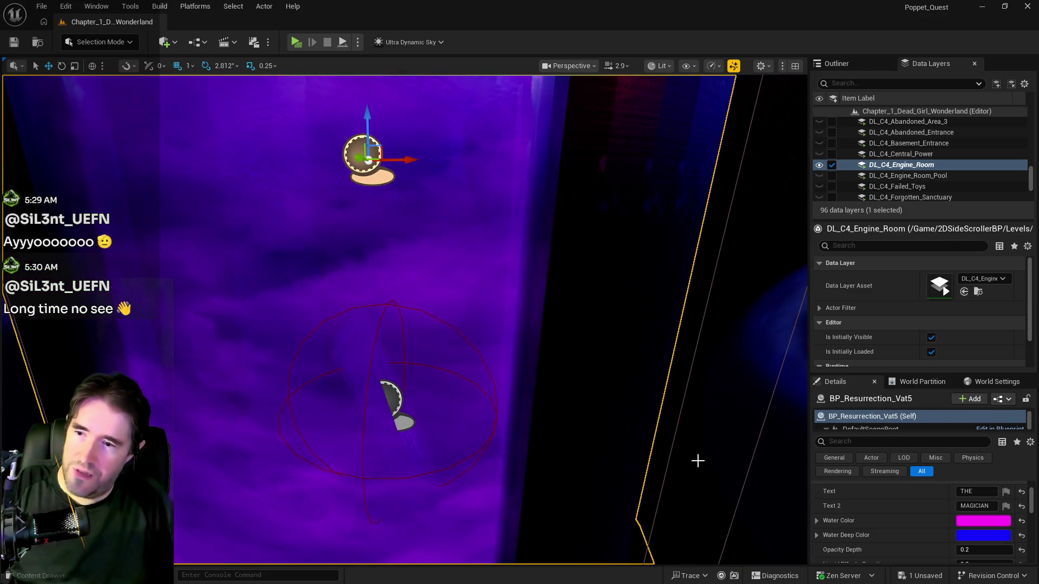
left_click(973, 521)
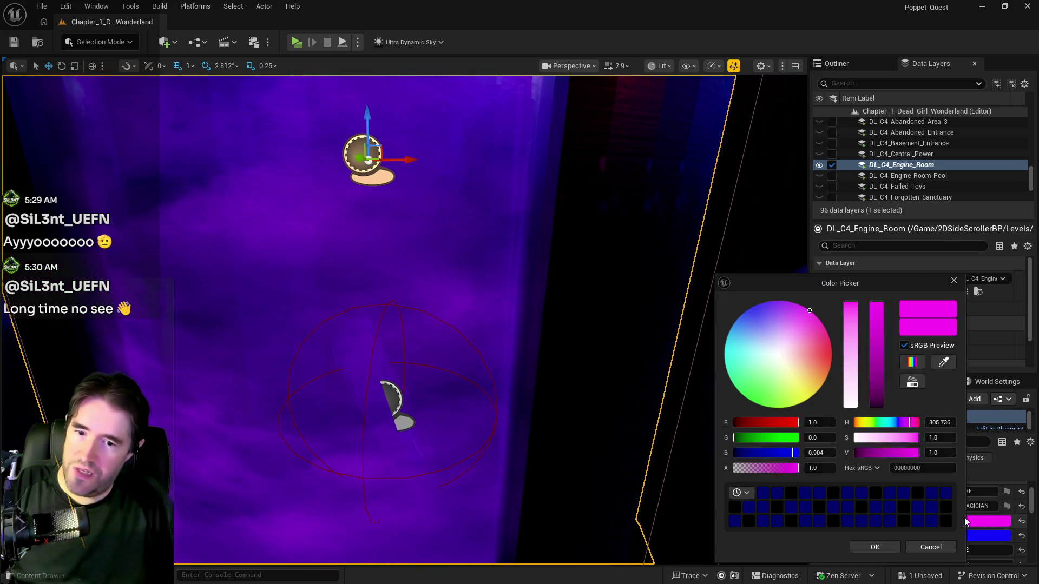
left_click(790, 493)
left_click(889, 549)
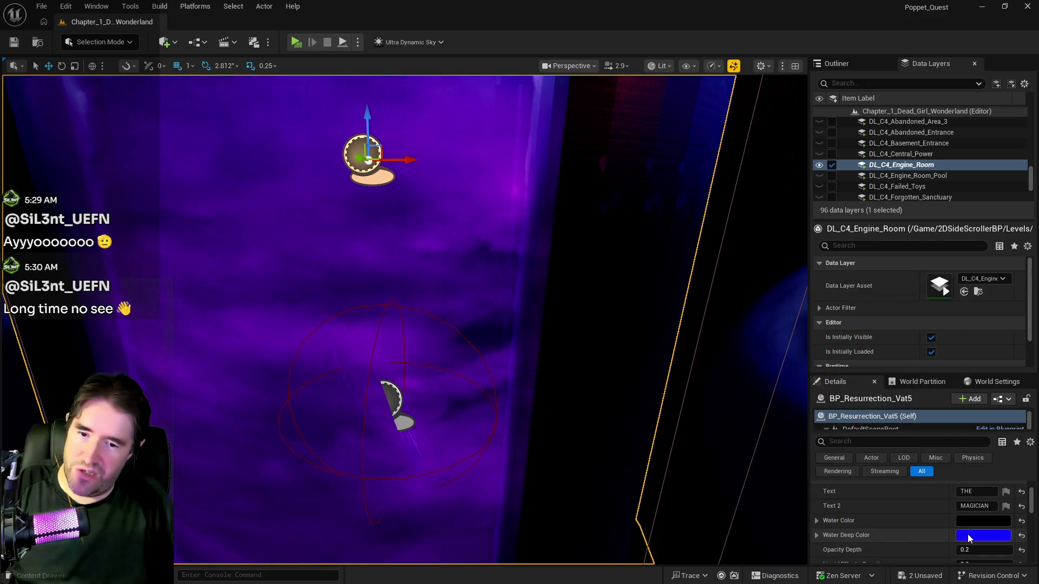
Set Water Deep Color to 00006BFF and Liquid Effects Color to the same dark blue
left_click(967, 534)
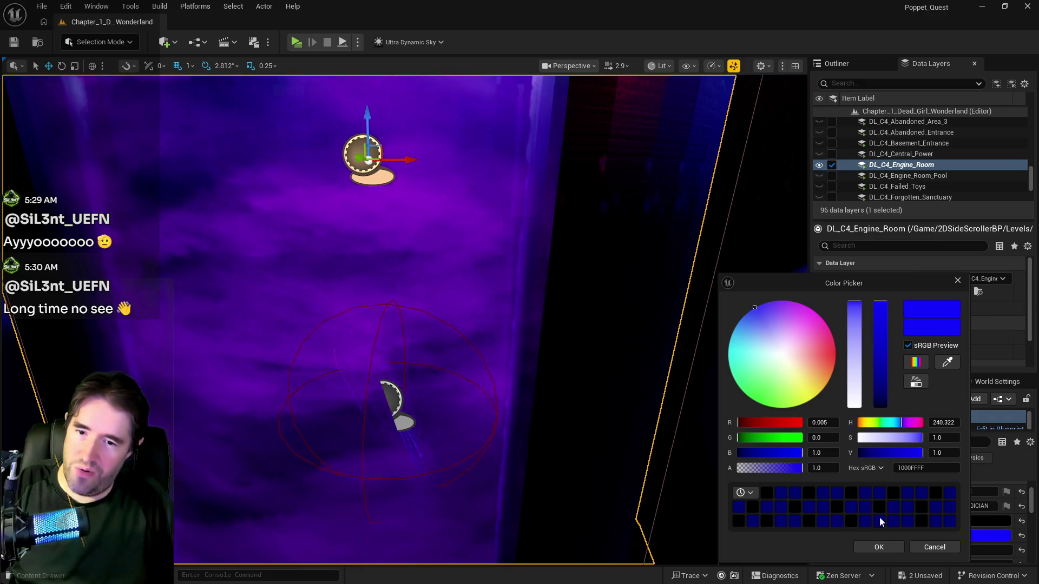
double_click(925, 468)
type("00006BFF")
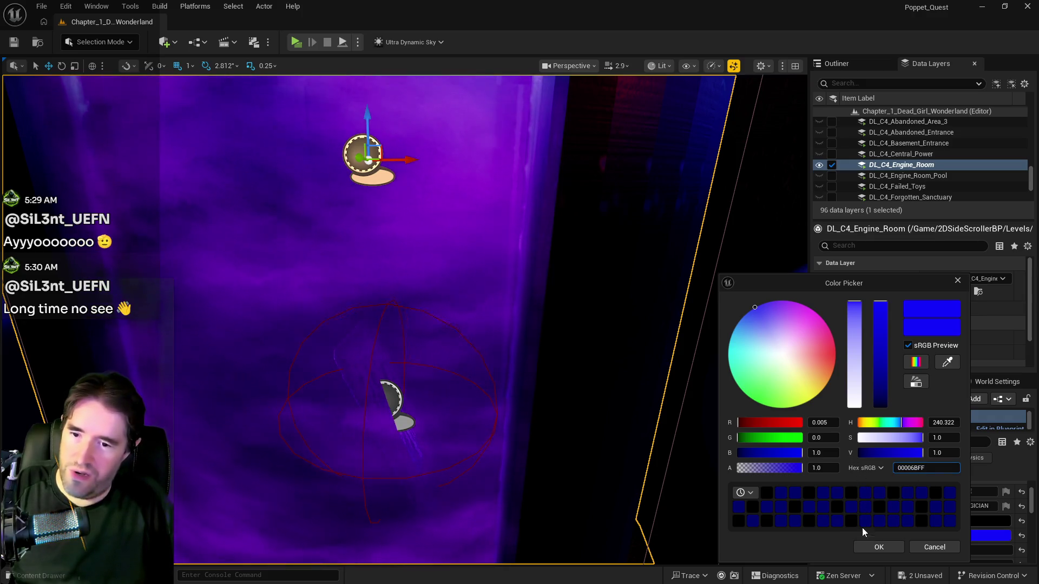
left_click(870, 543)
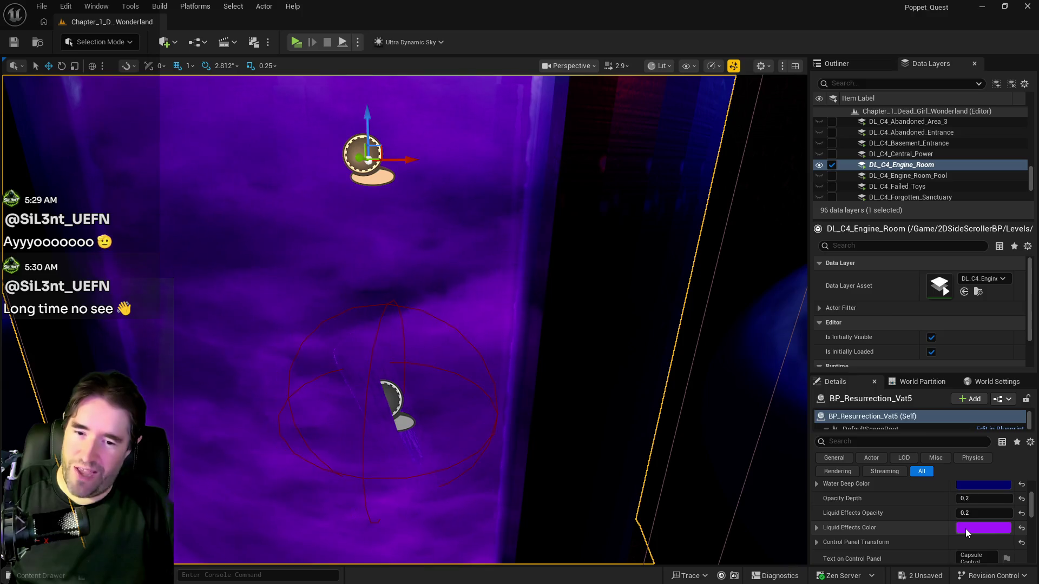
left_click(966, 545)
left_click(869, 547)
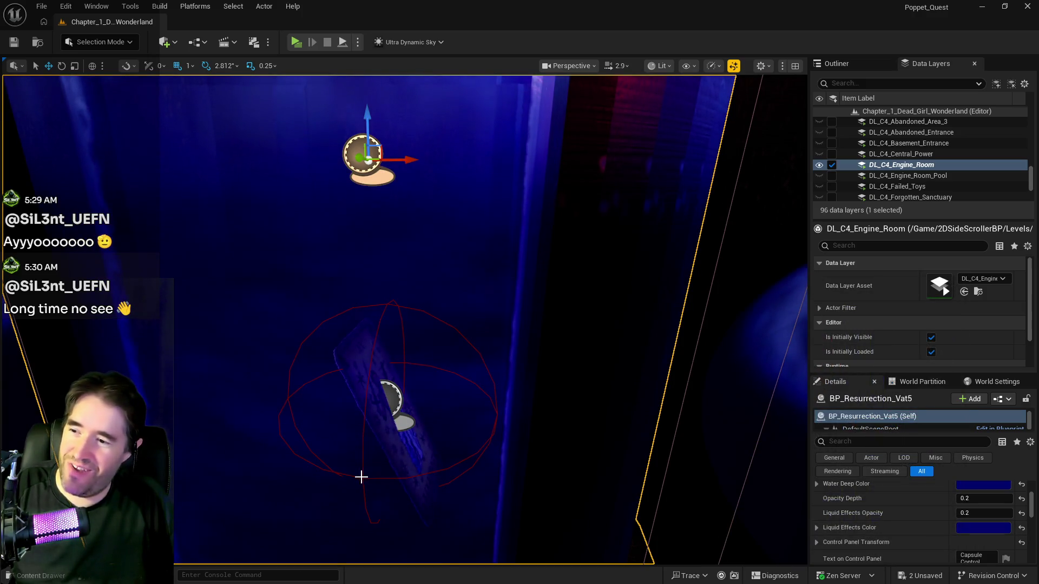
scroll(362, 482, "up", 5)
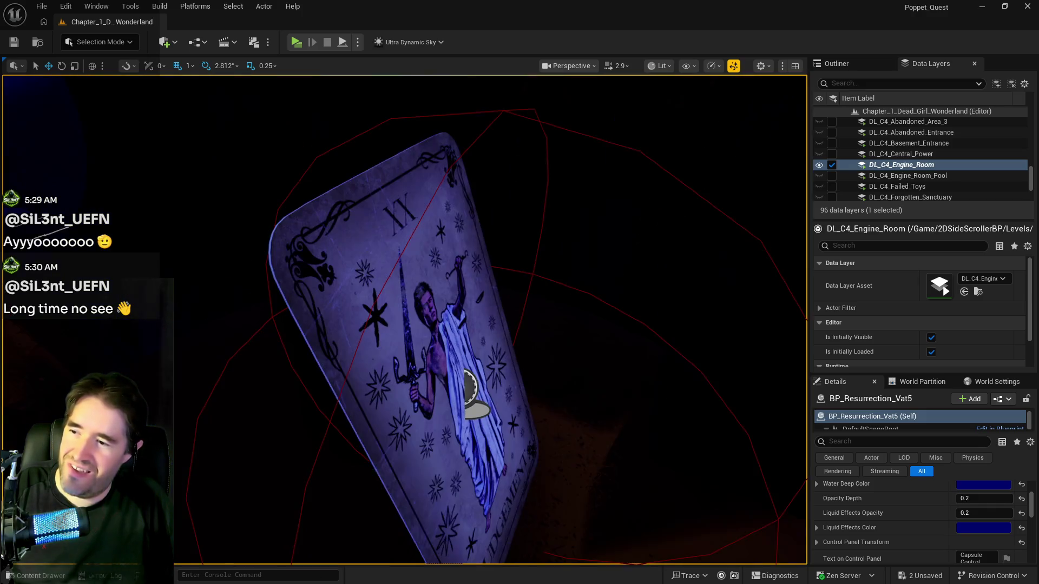
scroll(314, 462, "up", 1)
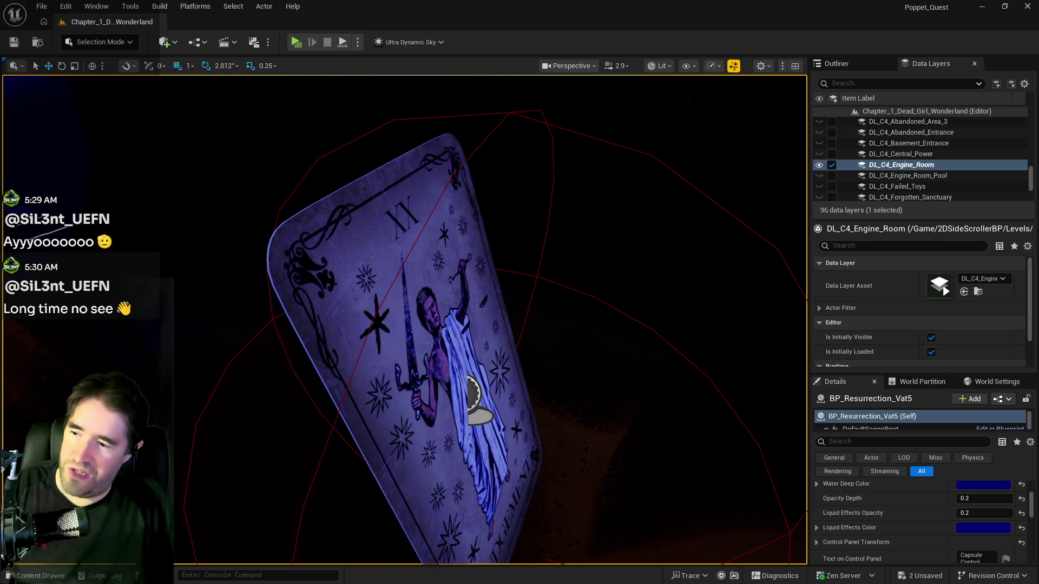
Select BP_Collectible_Tarot_Card2 and scrub its New Rotation Z in Details to -53
scroll(332, 429, "up", 1)
left_click(332, 435)
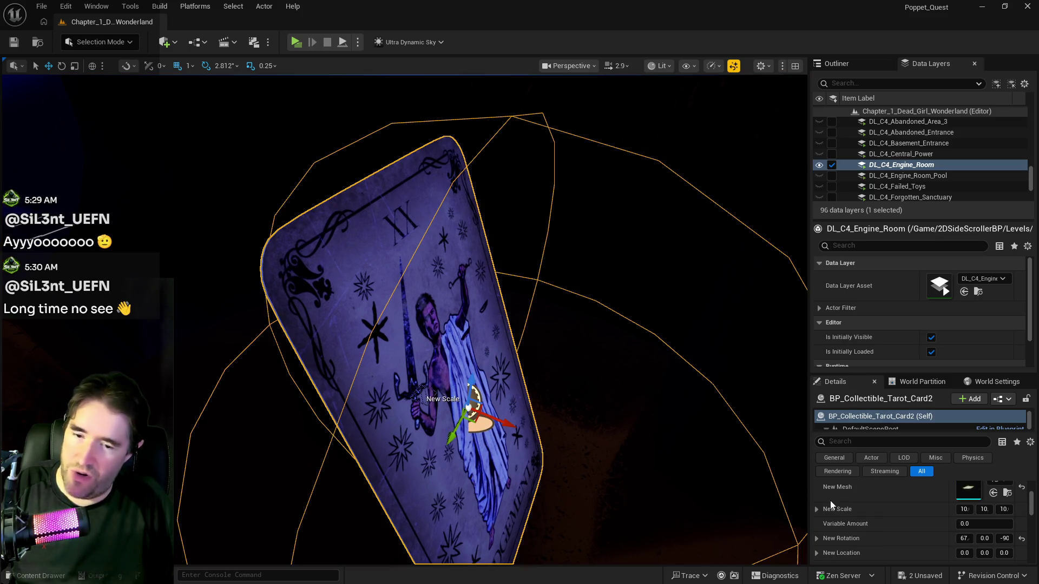
scroll(995, 526, "down", 1)
left_click_drag(1002, 521, 1004, 504)
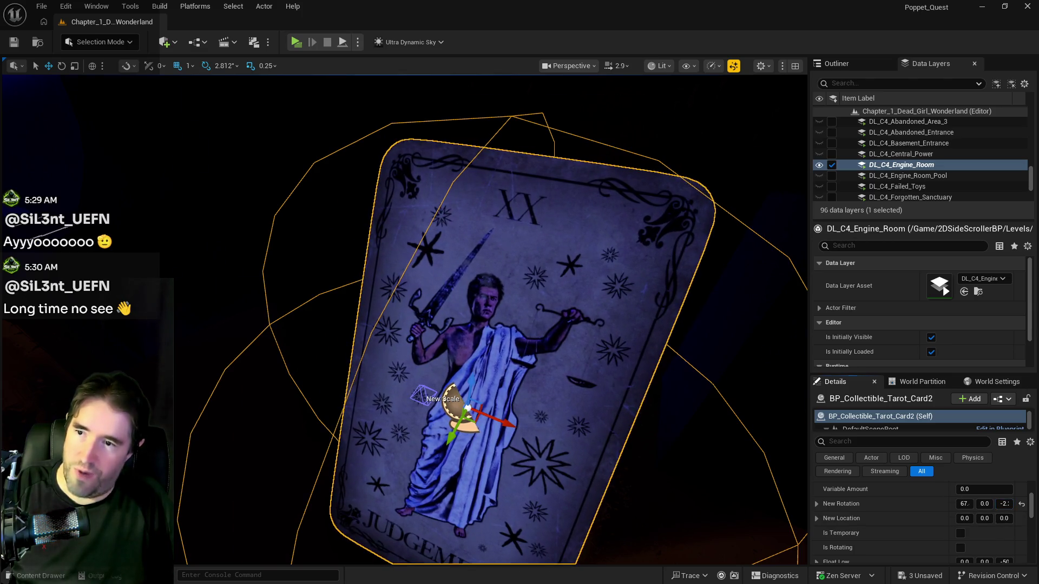
key("w")
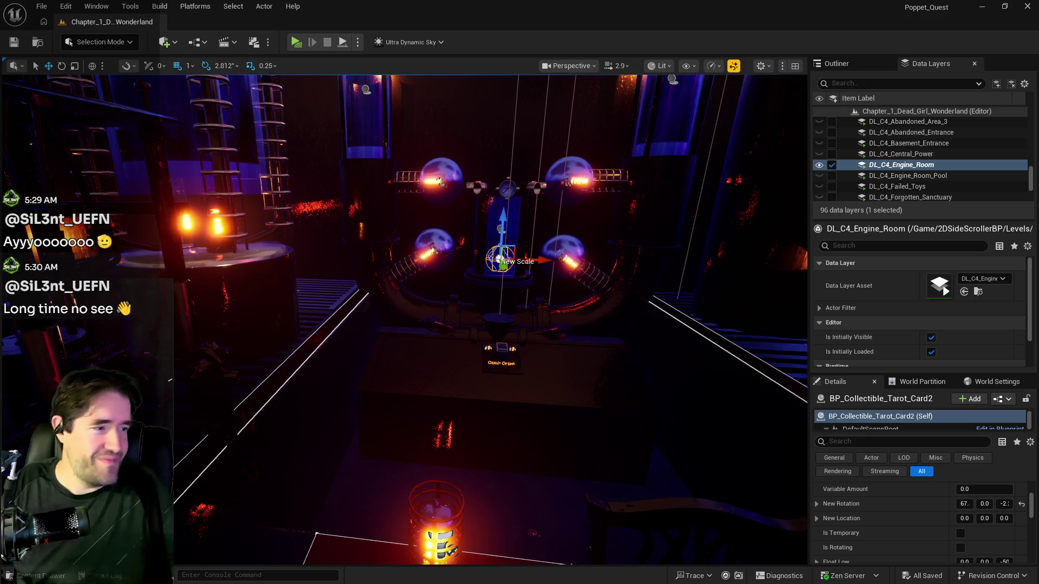
Frame the tarot card, then fly the view down the dark corridor to the Engine Room door
left_click_drag(540, 398, 511, 387)
key("f")
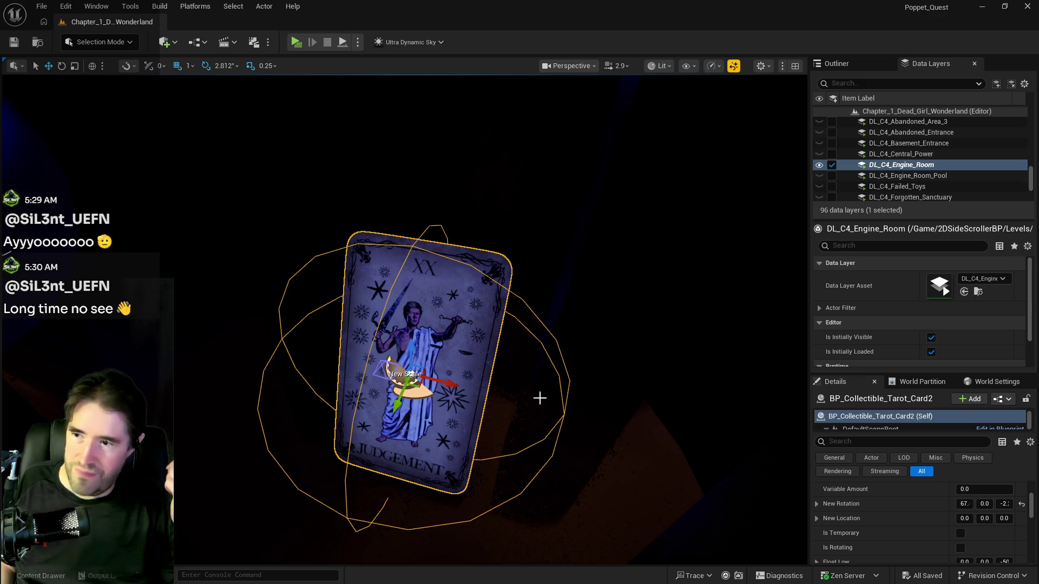
left_click_drag(410, 374, 419, 352)
left_click_drag(540, 397, 541, 396)
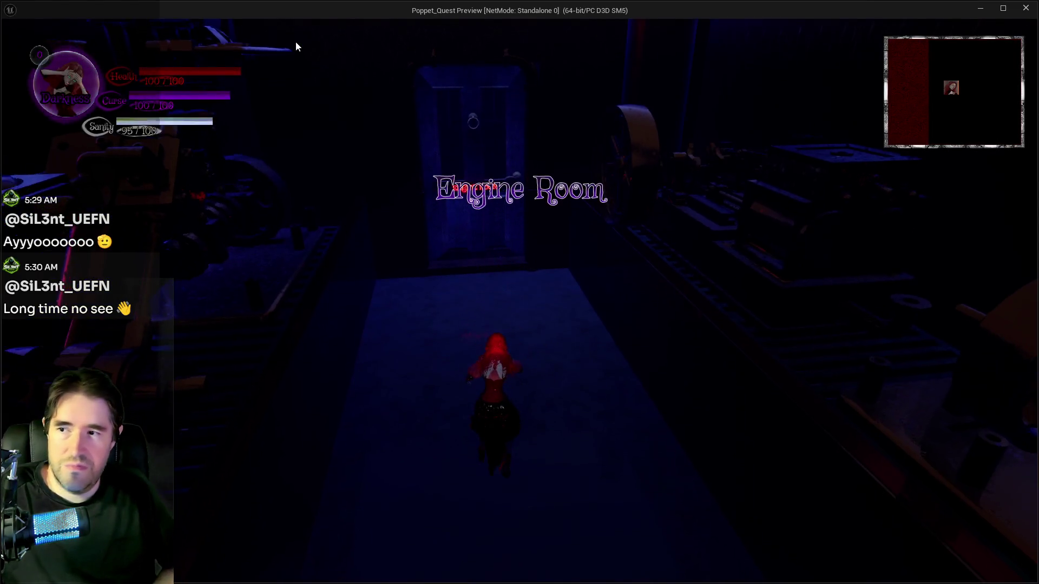
In the standalone preview, browse the collected tarot cards in the Tab card menu
key("w")
left_click(296, 41)
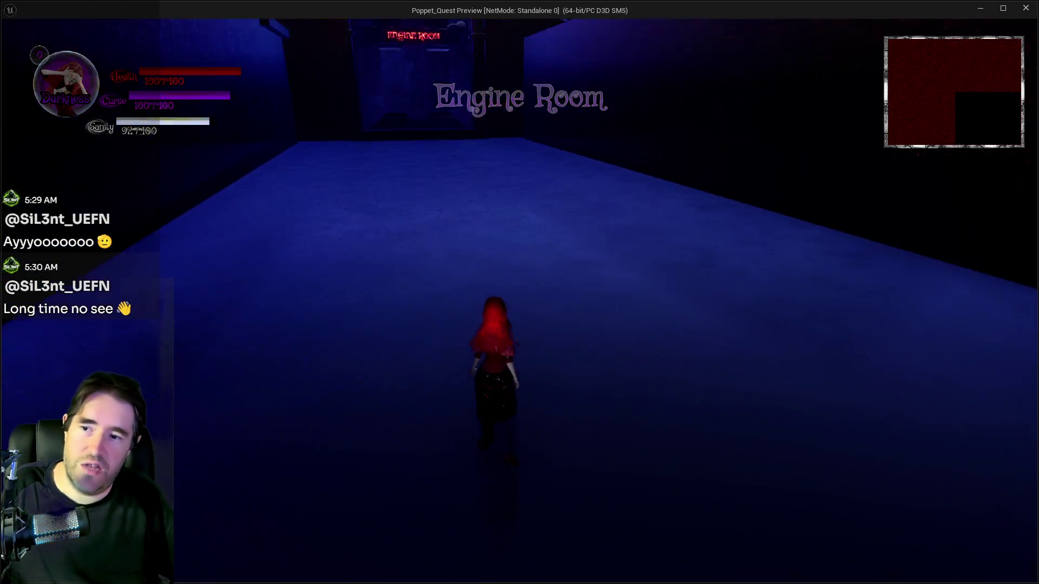
key("Tab")
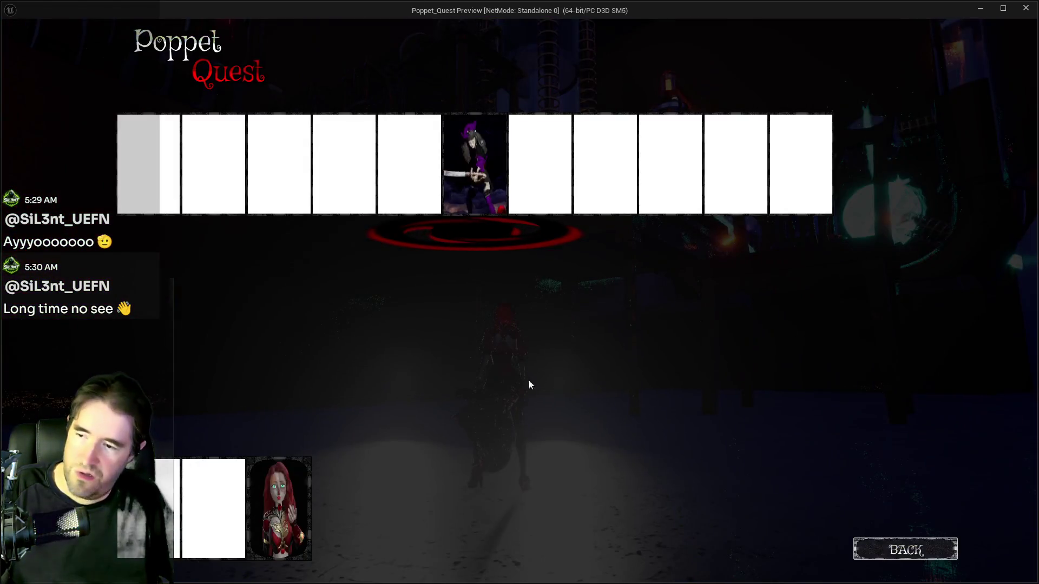
key("Tab")
key("Tab")
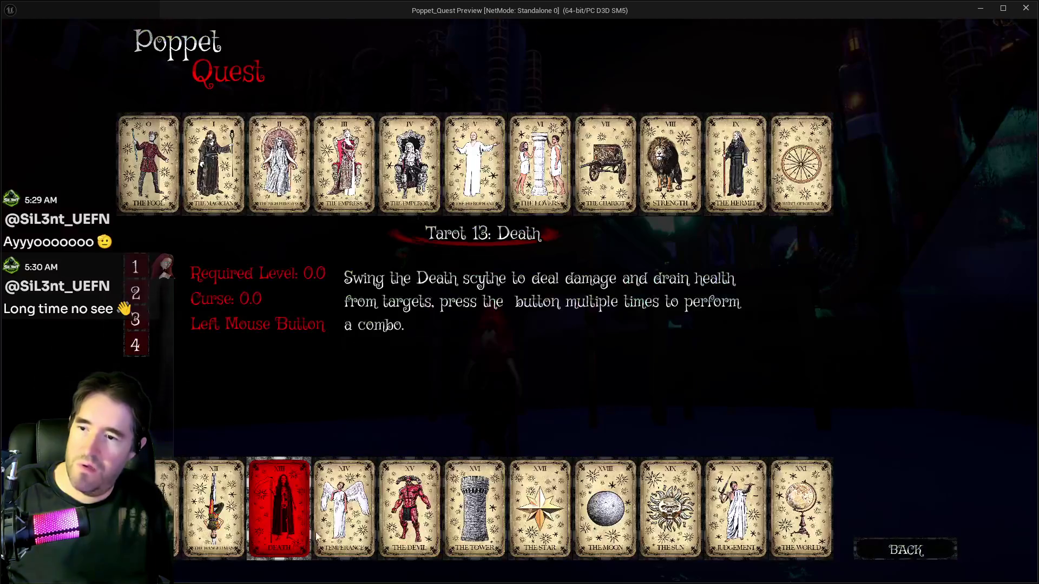
key("Tab")
key("w")
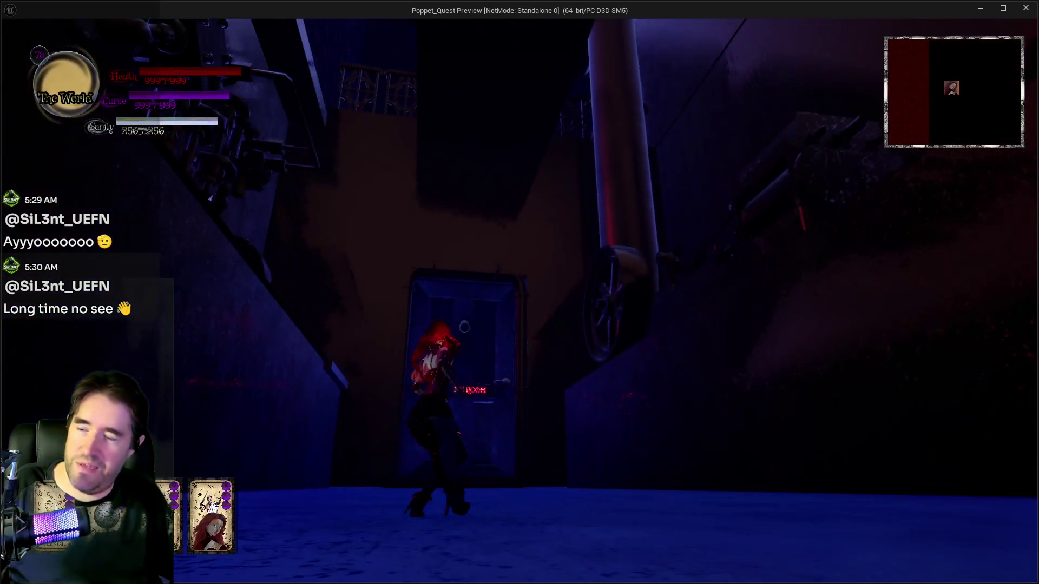
Run the character through the Engine Room toward the central machine, then stop the preview with Esc
key("w")
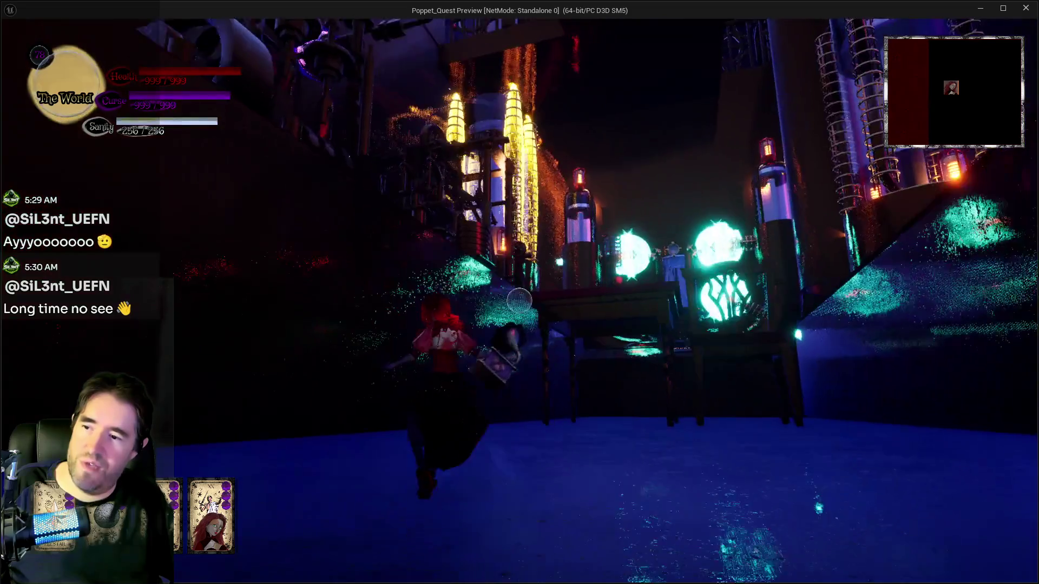
key("w")
key("w")
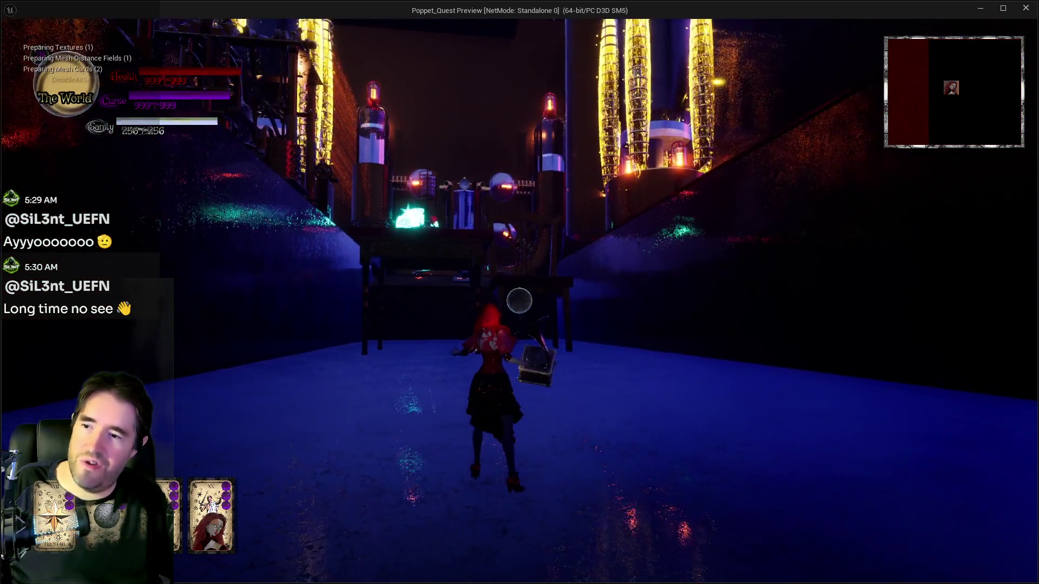
key("w")
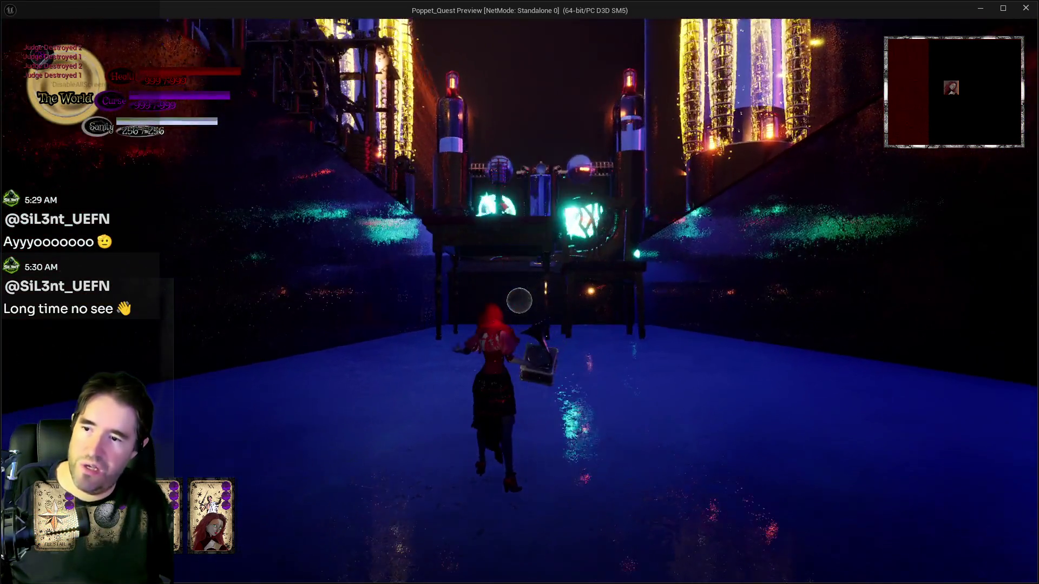
key("w")
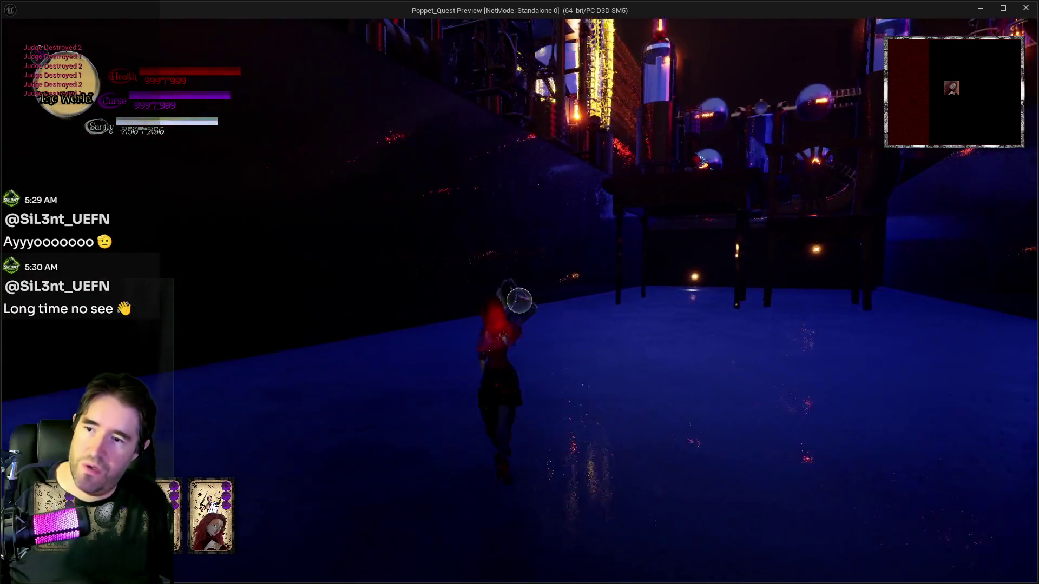
key("w")
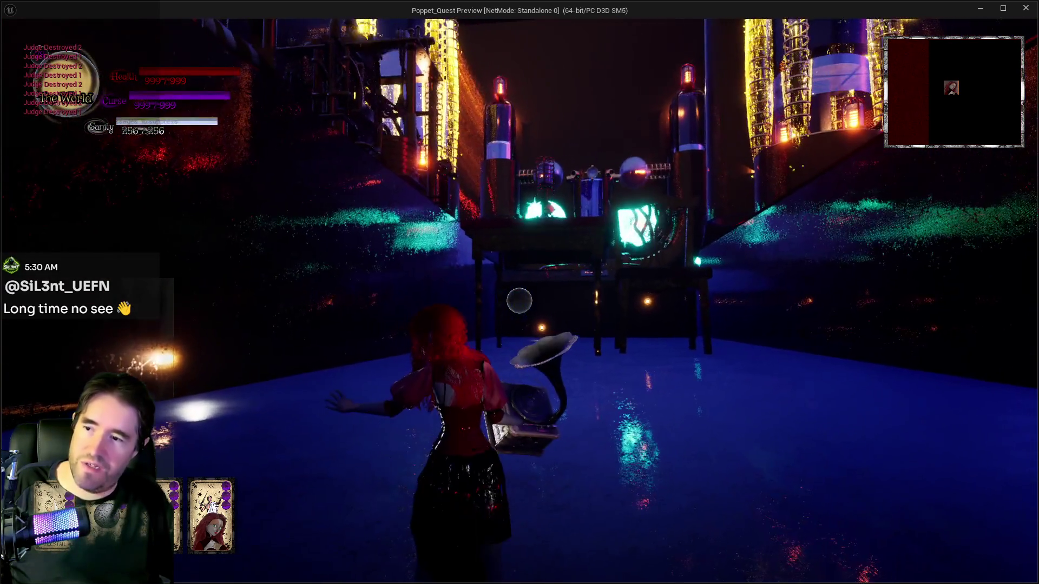
key("w")
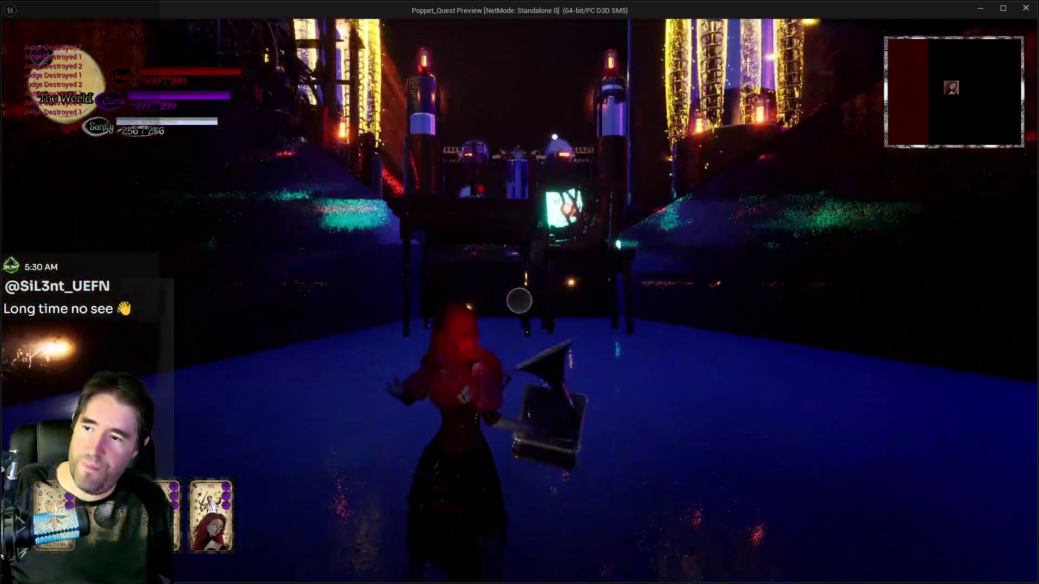
key("Escape")
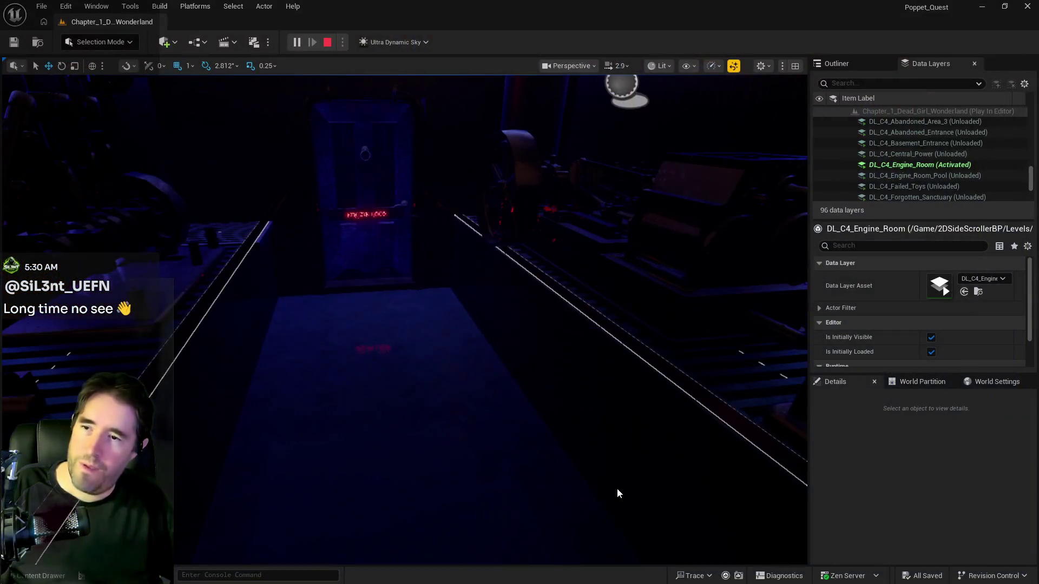
Frame BP_Collectible_Tarot_Card2, zoom around the machinery, and swing the view toward the Engine Room door
key("f")
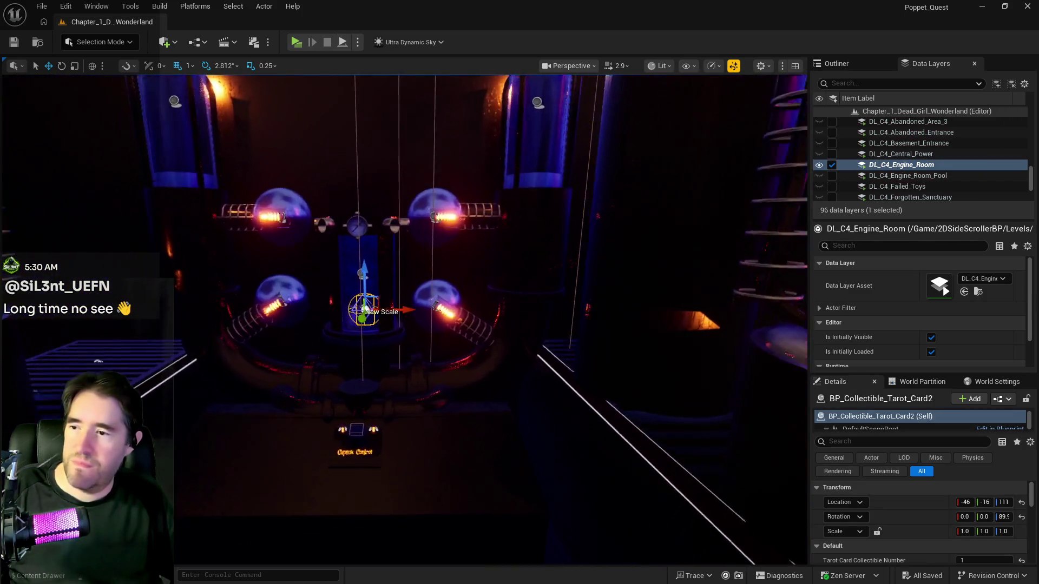
scroll(404, 320, "up", 5)
scroll(405, 324, "down", 5)
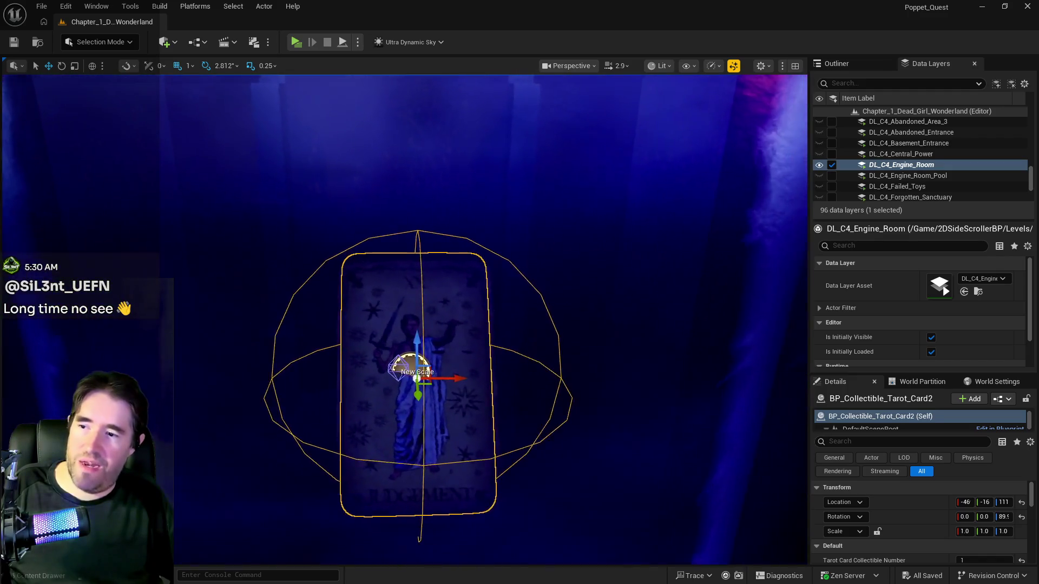
scroll(404, 324, "up", 5)
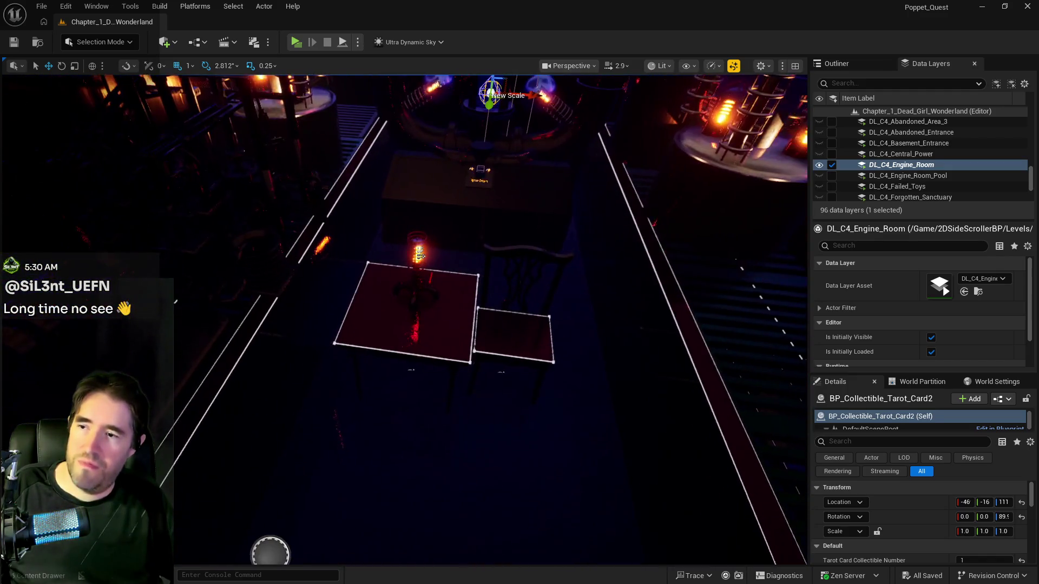
scroll(405, 319, "up", 5)
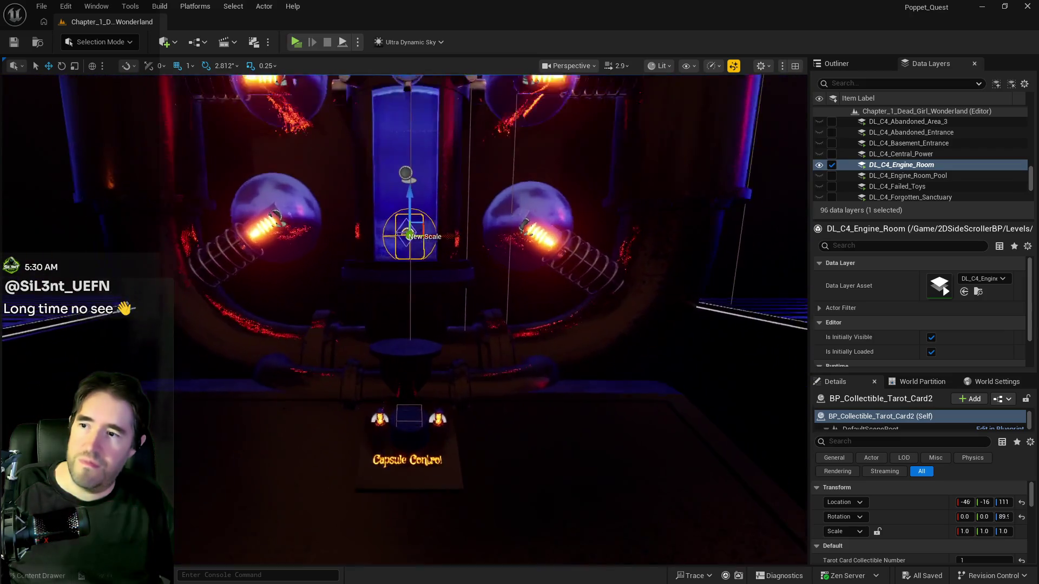
scroll(405, 319, "up", 6)
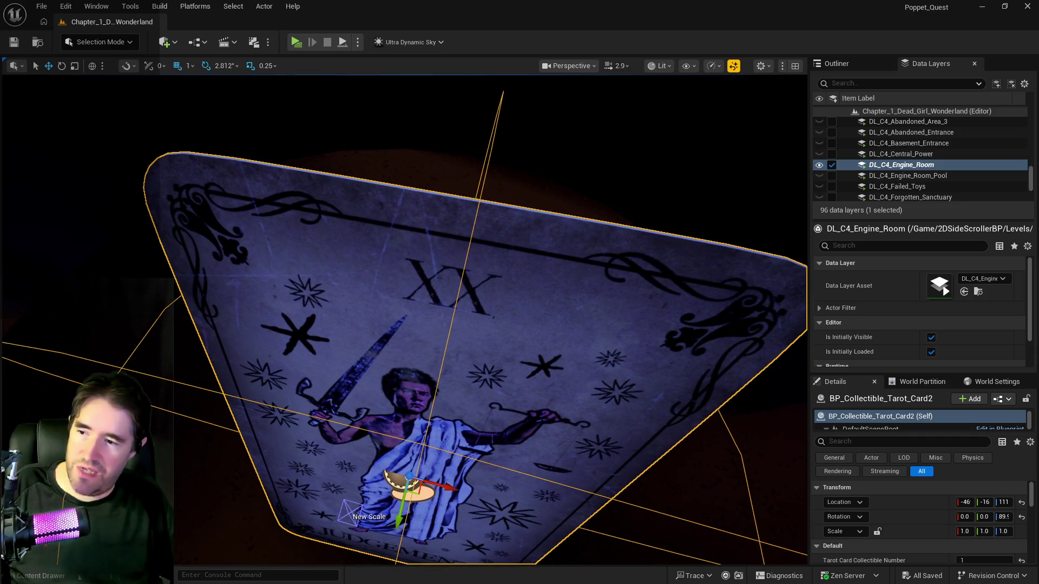
scroll(405, 319, "down", 6)
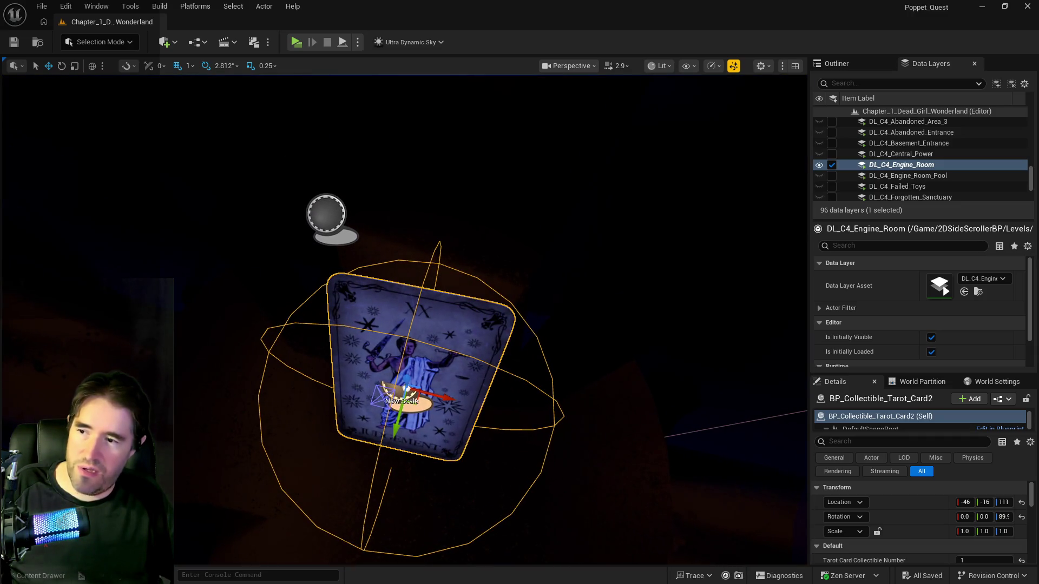
scroll(404, 319, "down", 10)
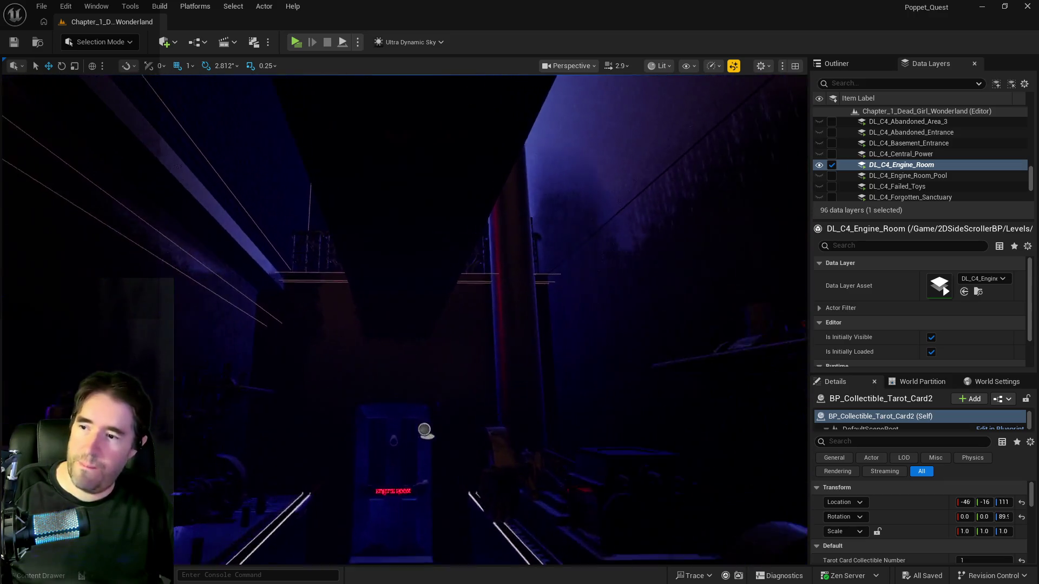
scroll(405, 319, "up", 10)
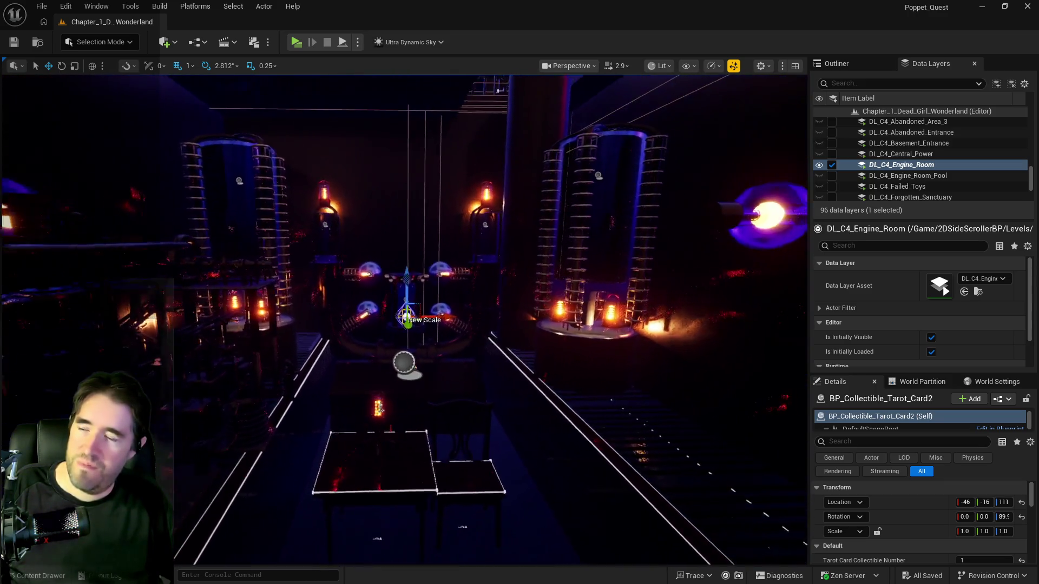
scroll(405, 320, "up", 8)
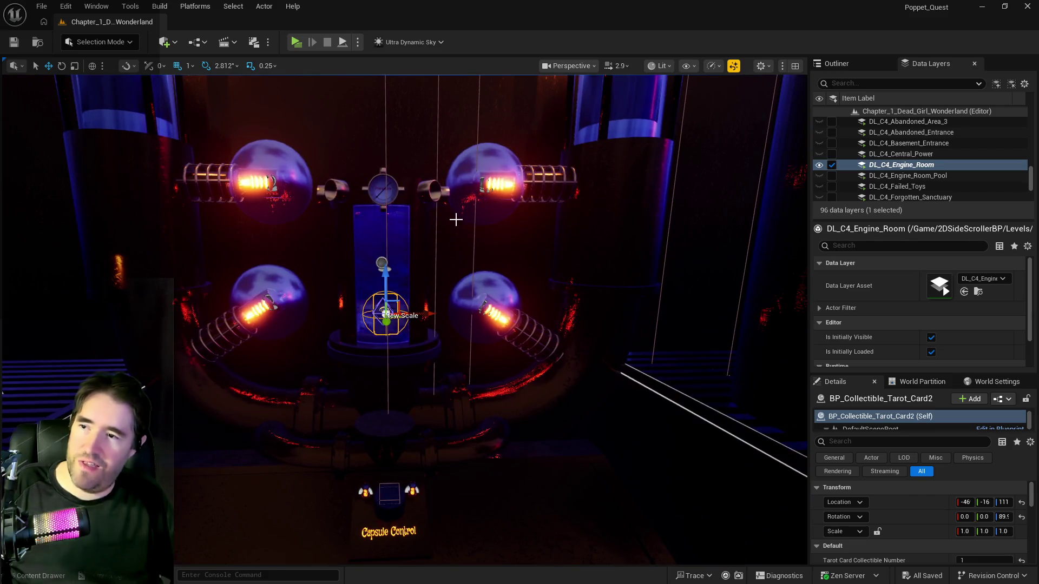
mouse_move(529, 215)
left_mouse_down()
mouse_move(660, 213)
mouse_move(541, 215)
mouse_move(560, 171)
mouse_move(565, 216)
left_mouse_up()
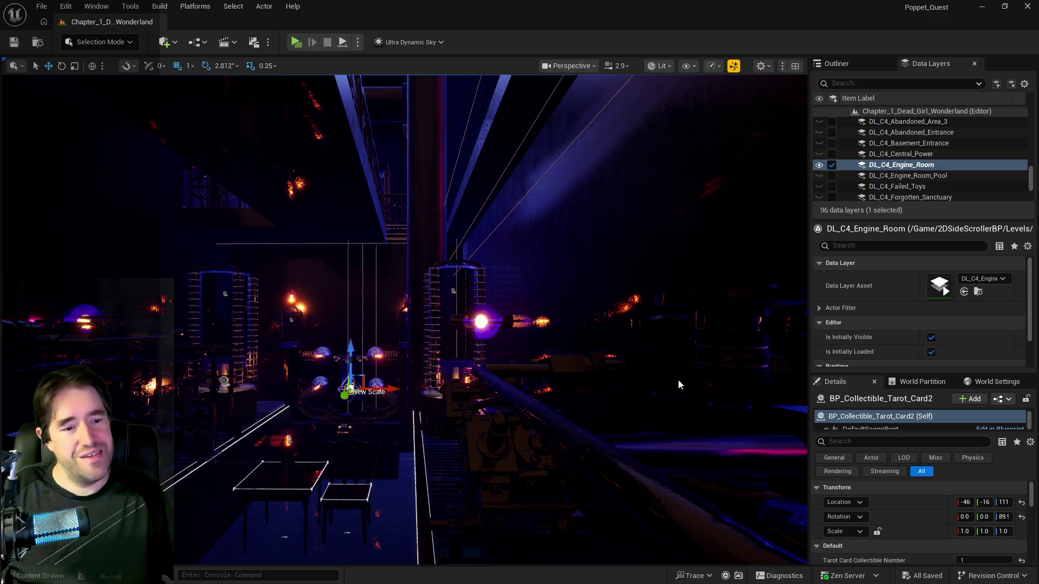
Confirm the card's Item Name reads Tarot 20, Judgement, then switch to the Chapter 3 planning doc
left_click_drag(347, 394, 346, 262)
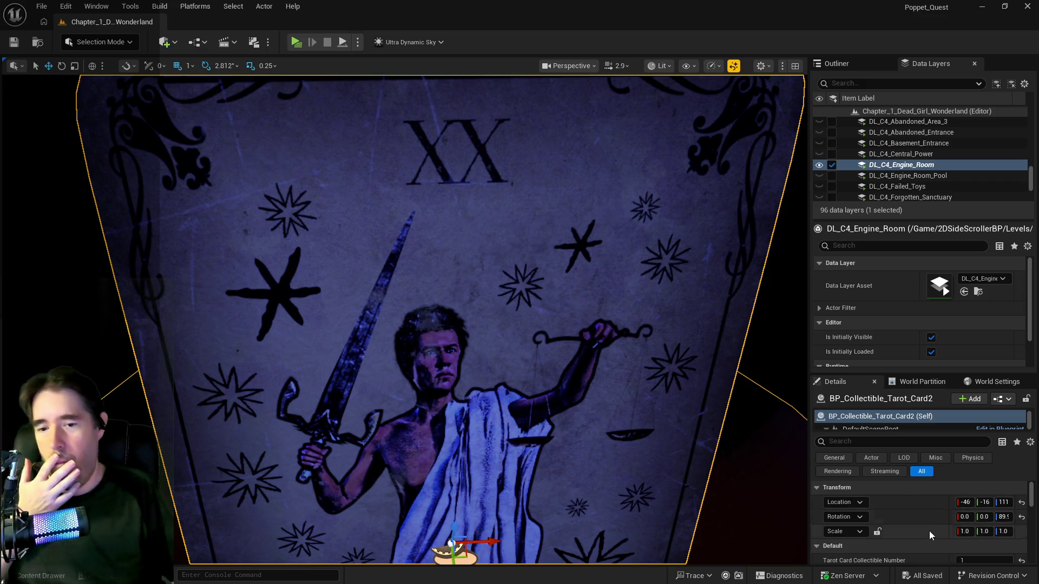
scroll(927, 530, "down", 2)
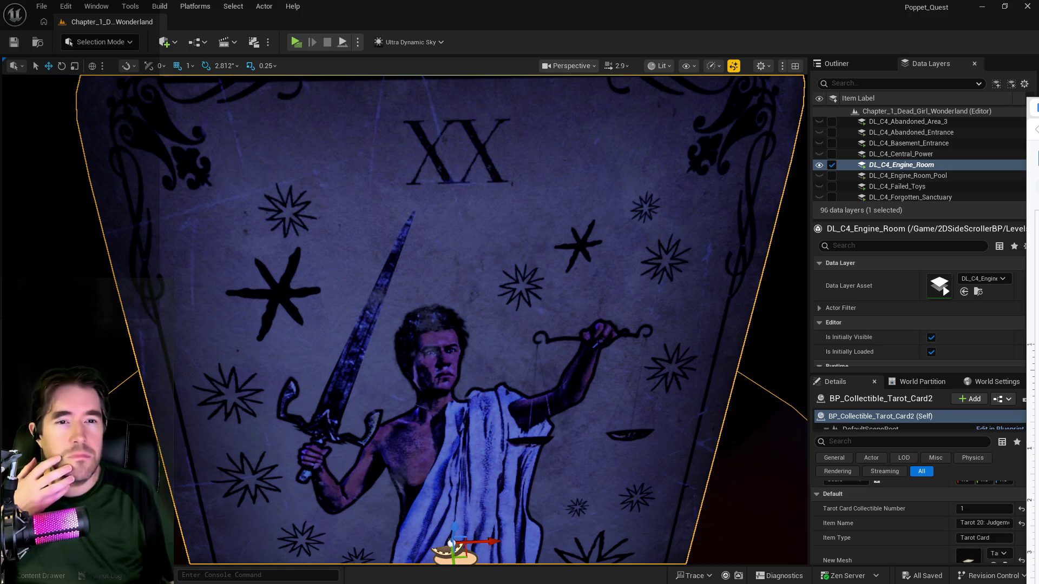
key("alt+Tab")
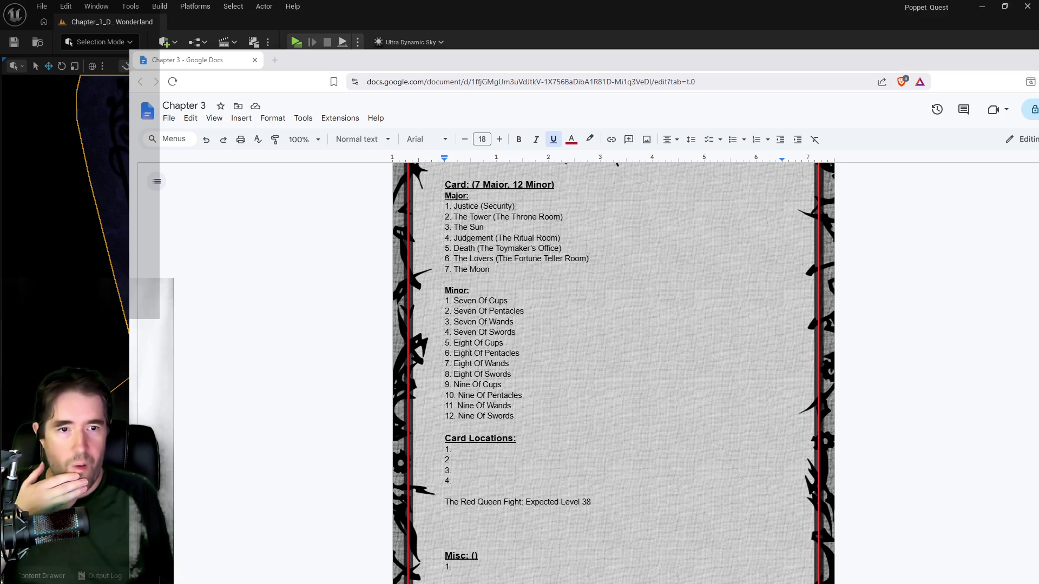
Slide the Chapter 2 doc over Chapter 3 and away, then place Chapter 1 alongside Chapter 3
left_click_drag(1038, 93, 464, 93)
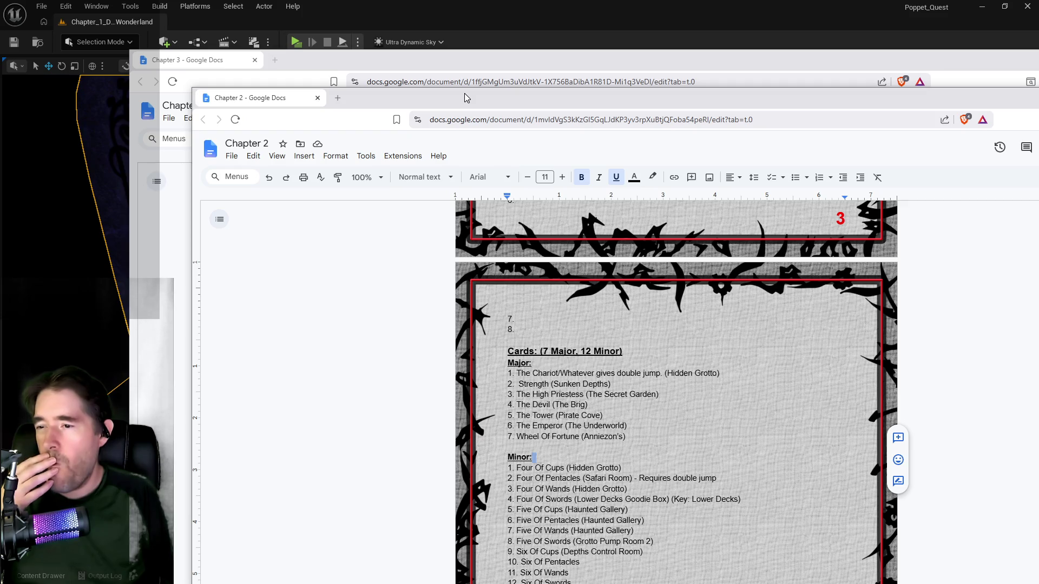
left_click_drag(464, 93, 1038, 93)
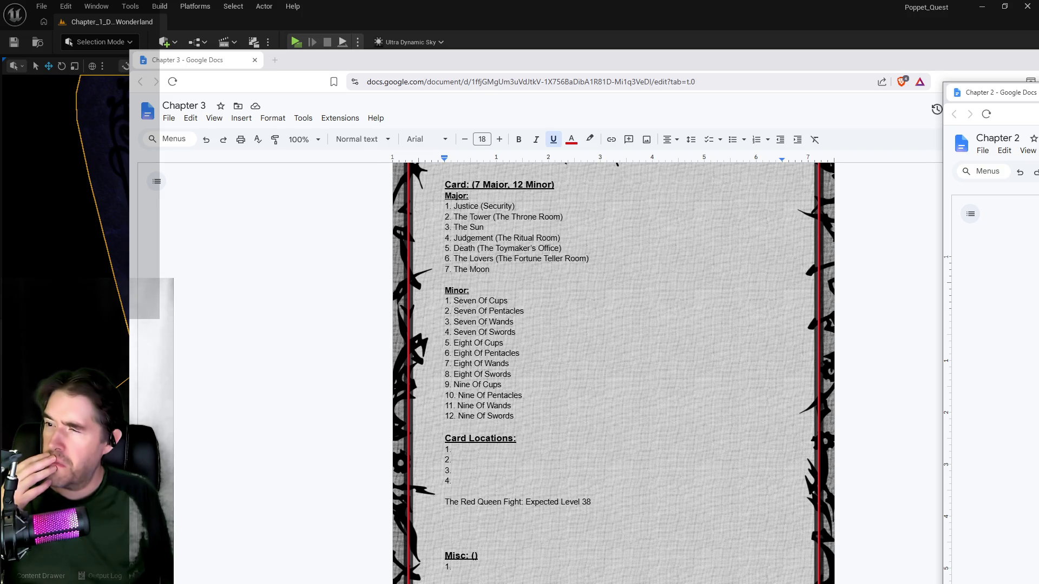
left_click_drag(1036, 93, 491, 106)
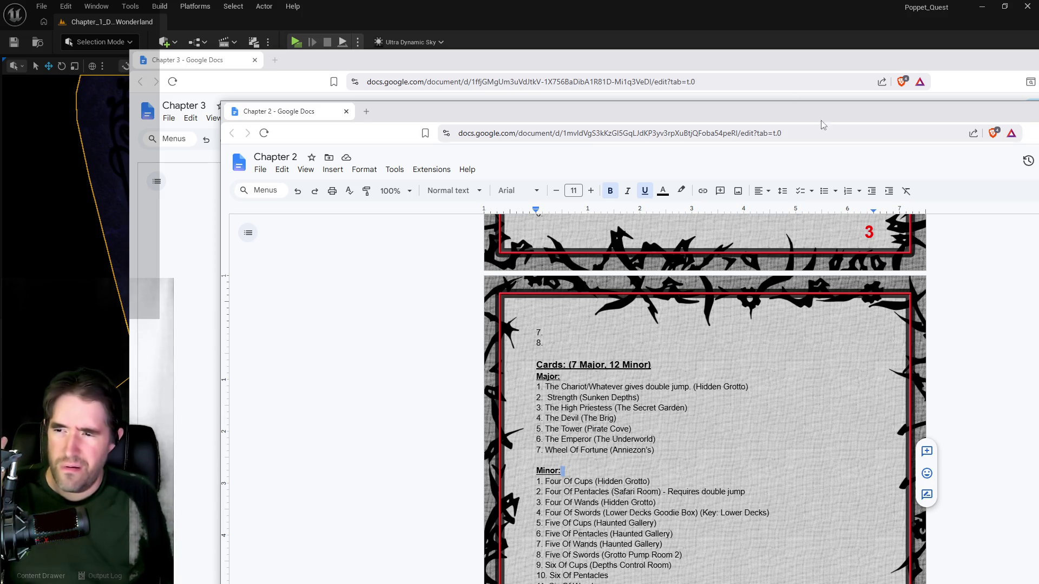
left_click_drag(516, 119, 1038, 161)
mouse_move(919, 150)
left_mouse_down()
mouse_move(1008, 145)
mouse_move(1038, 227)
mouse_move(1038, 279)
left_mouse_up()
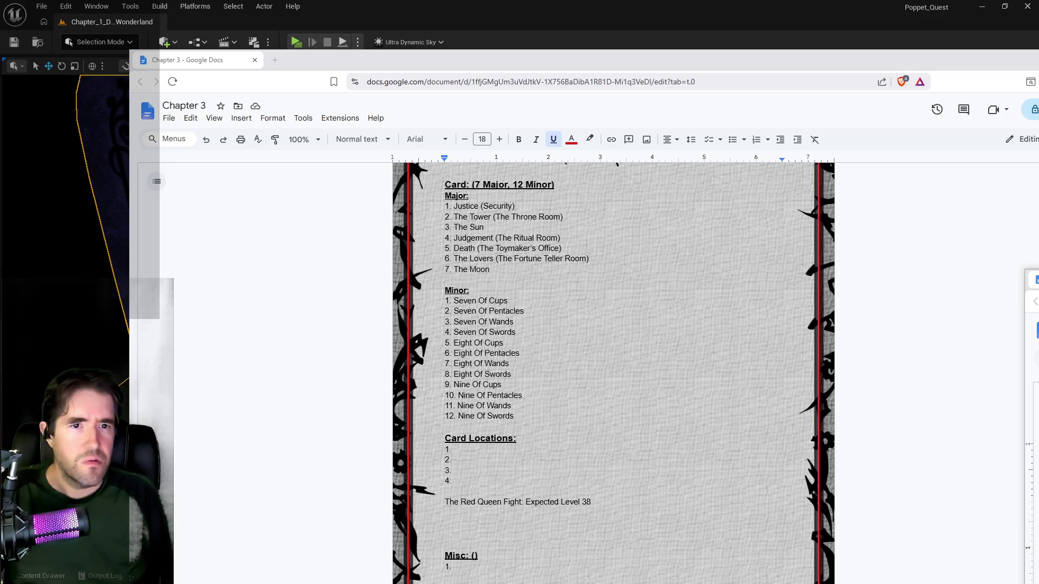
mouse_move(1036, 76)
left_mouse_down()
mouse_move(726, 76)
mouse_move(839, 85)
mouse_move(829, 82)
left_mouse_up()
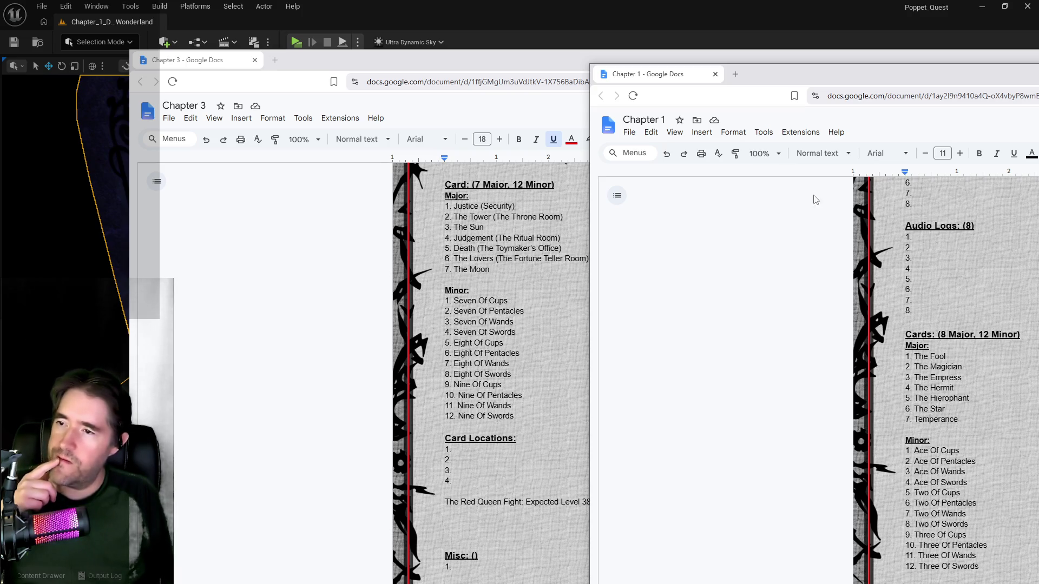
Move Chapter 1 off screen, shift Chapter 3 left, and position Chapter 2 beside it
left_click_drag(776, 74, 1038, 75)
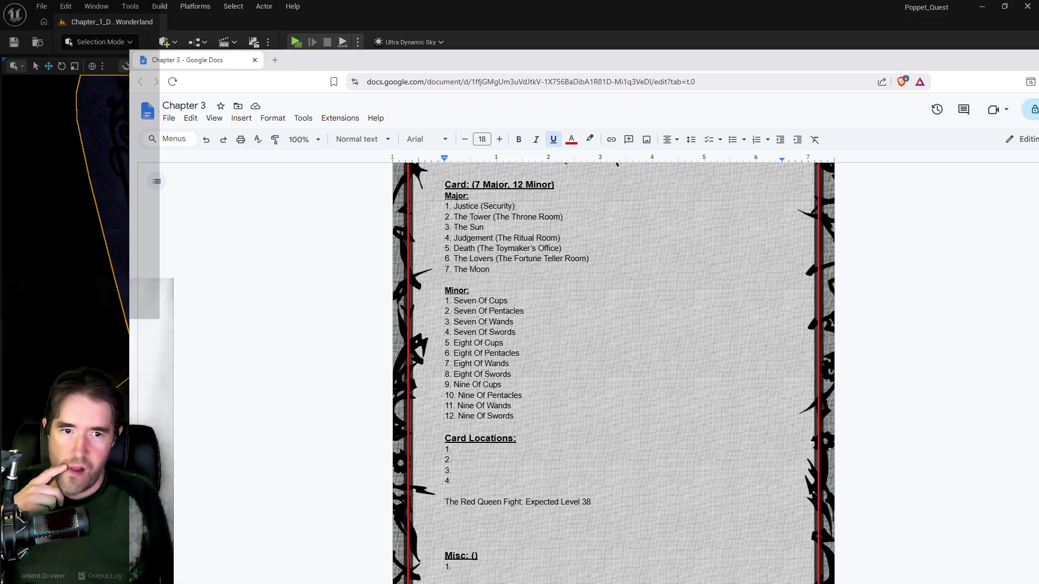
mouse_move(1030, 72)
left_mouse_down()
mouse_move(941, 73)
mouse_move(957, 65)
left_mouse_up()
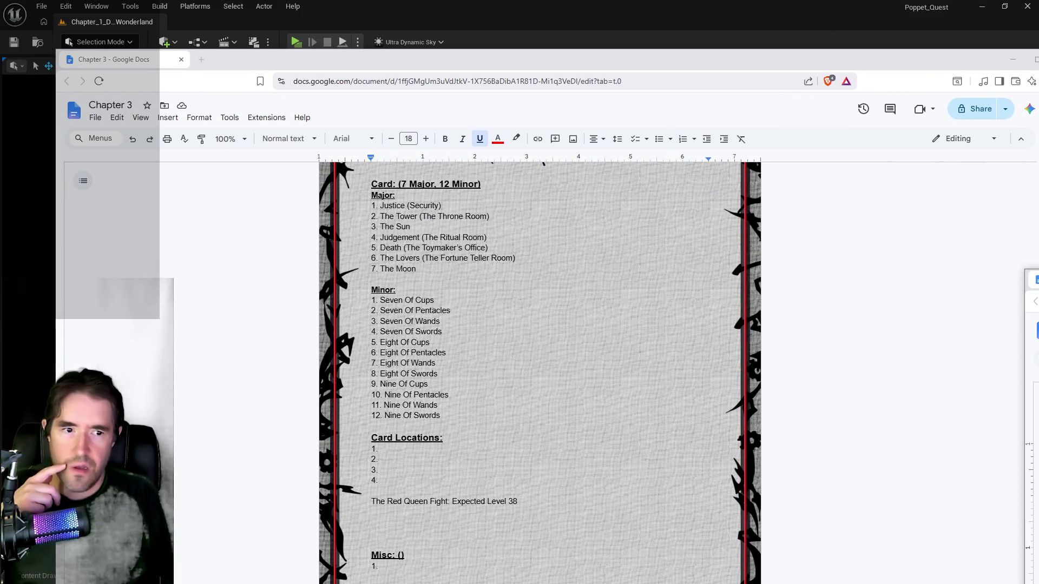
mouse_move(1030, 279)
left_mouse_down()
mouse_move(686, 120)
mouse_move(592, 40)
mouse_move(568, 41)
left_mouse_up()
scroll(930, 368, "up", 1)
mouse_move(1038, 50)
left_mouse_down()
mouse_move(943, 72)
mouse_move(1015, 72)
left_mouse_up()
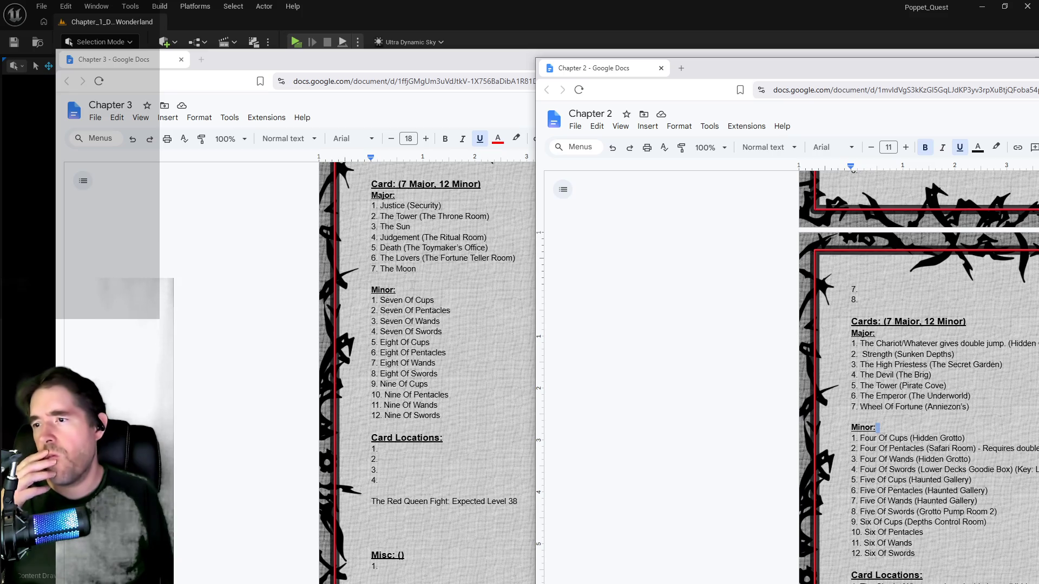
mouse_move(735, 79)
left_mouse_down()
mouse_move(1024, 95)
mouse_move(1038, 290)
left_mouse_up()
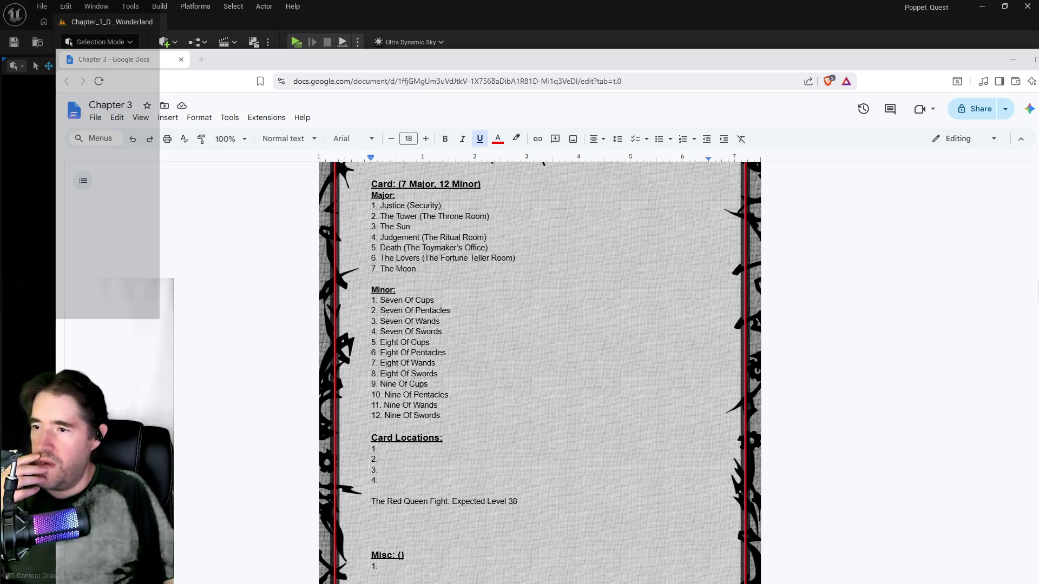
Place the cursor at the end of '7. The Moon' in the Chapter 3 card list
left_click(419, 269)
Add '8. The World' below The Moon and change the heading's Major count from 7 to 8
key("Return")
type("8. The World")
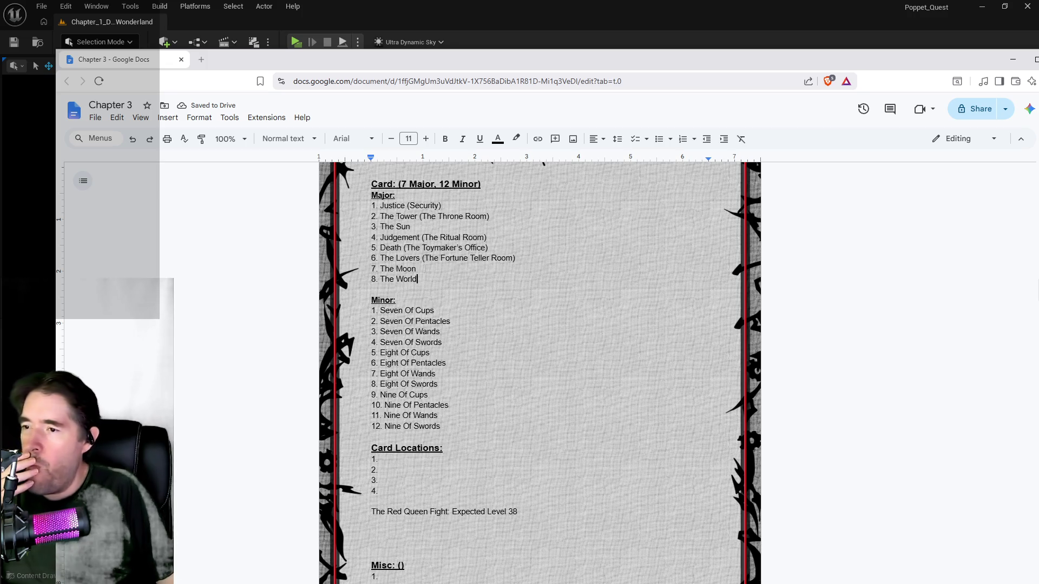
left_click(405, 184)
key("BackSpace")
type("8")
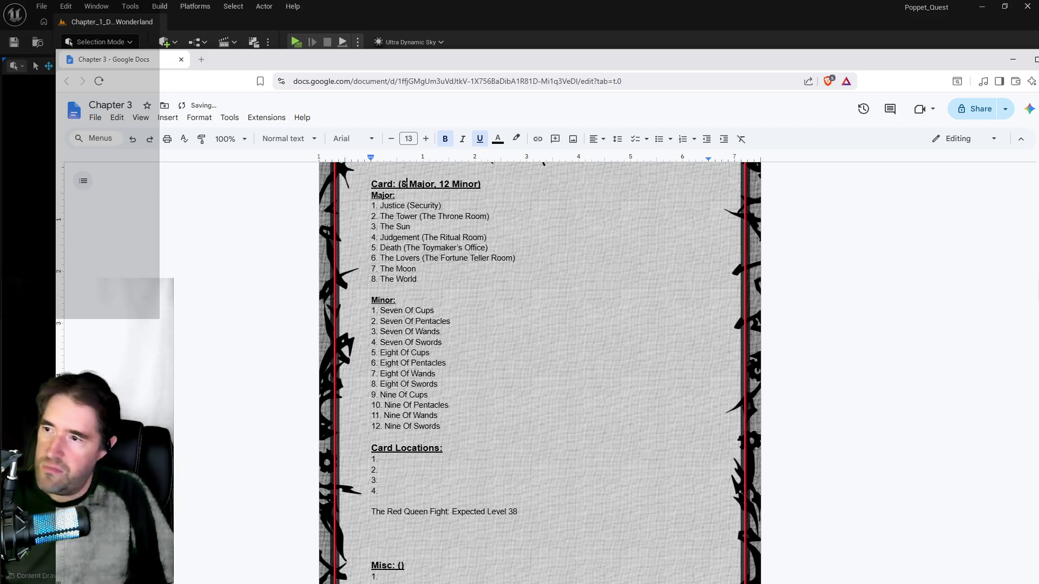
scroll(486, 270, "up", 1)
scroll(485, 270, "up", 3)
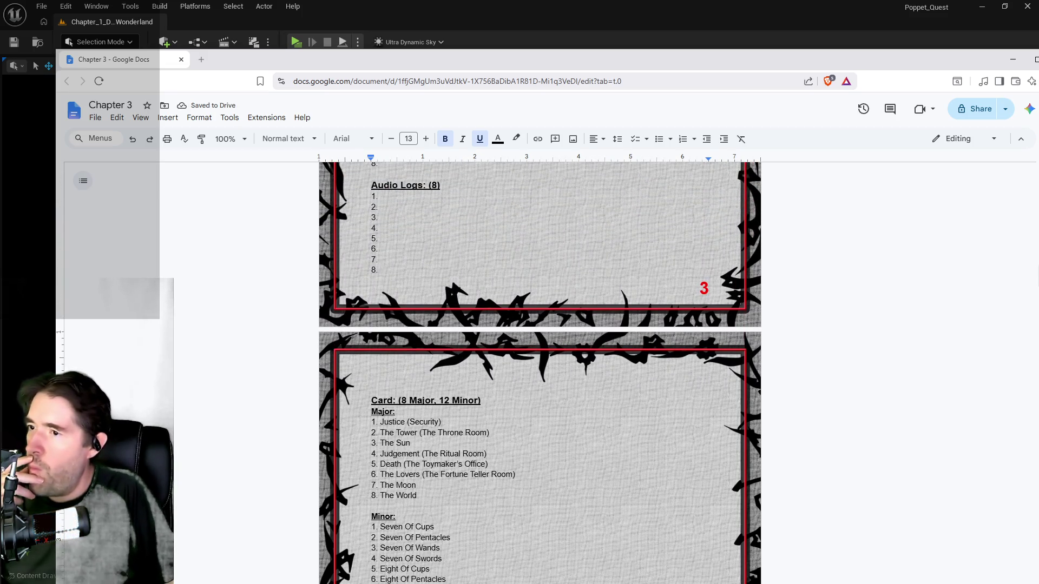
scroll(478, 287, "down", 3)
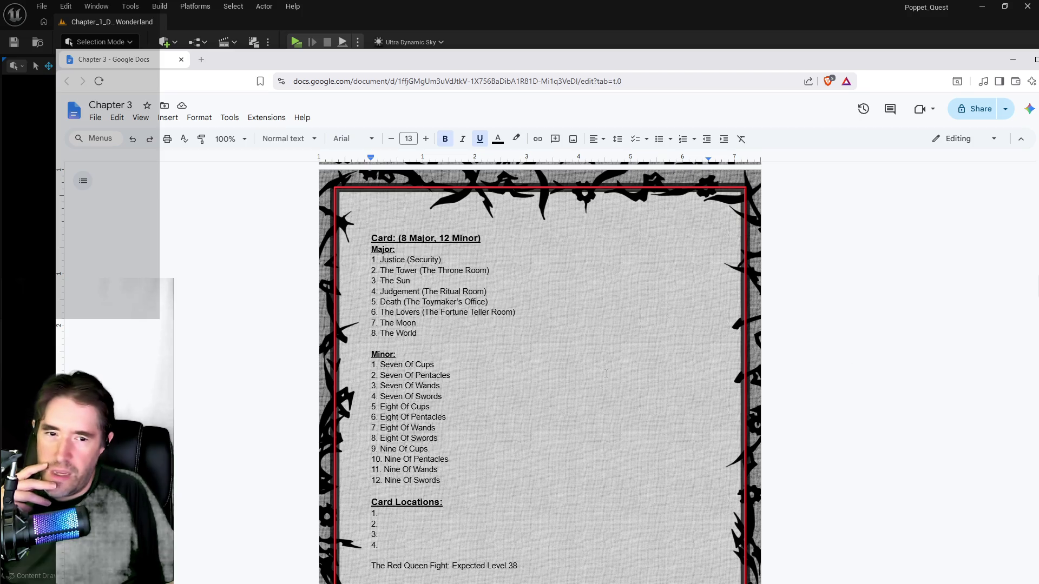
scroll(487, 397, "down", 4)
scroll(486, 400, "down", 3)
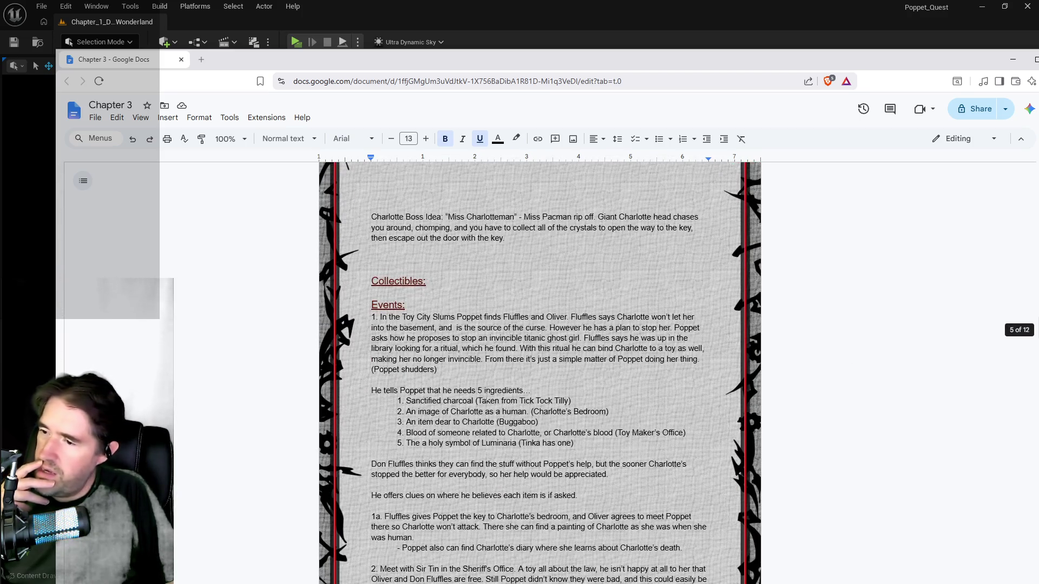
scroll(486, 400, "down", 10)
scroll(487, 398, "up", 5)
scroll(486, 397, "up", 11)
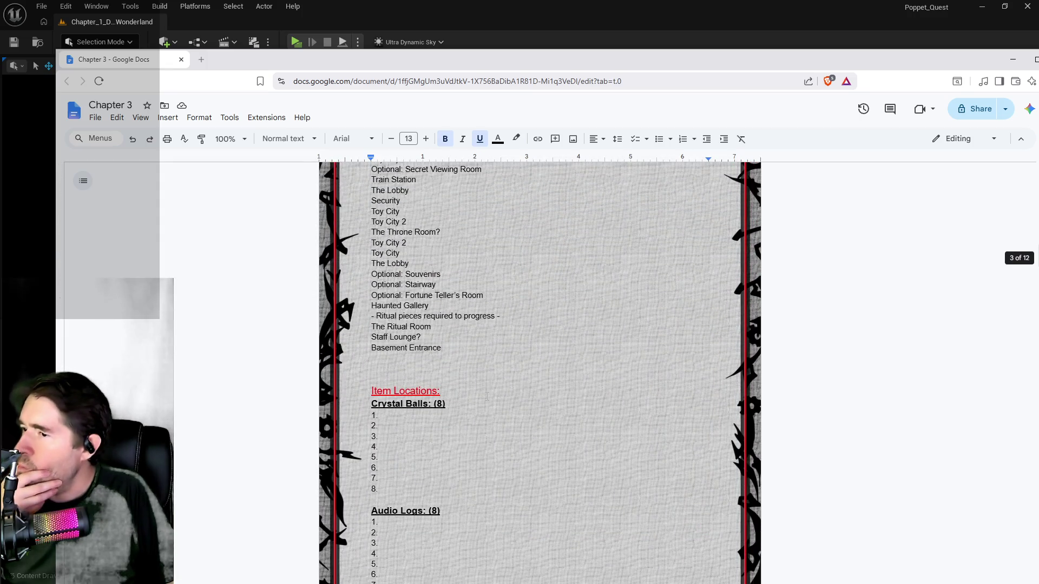
scroll(487, 397, "up", 12)
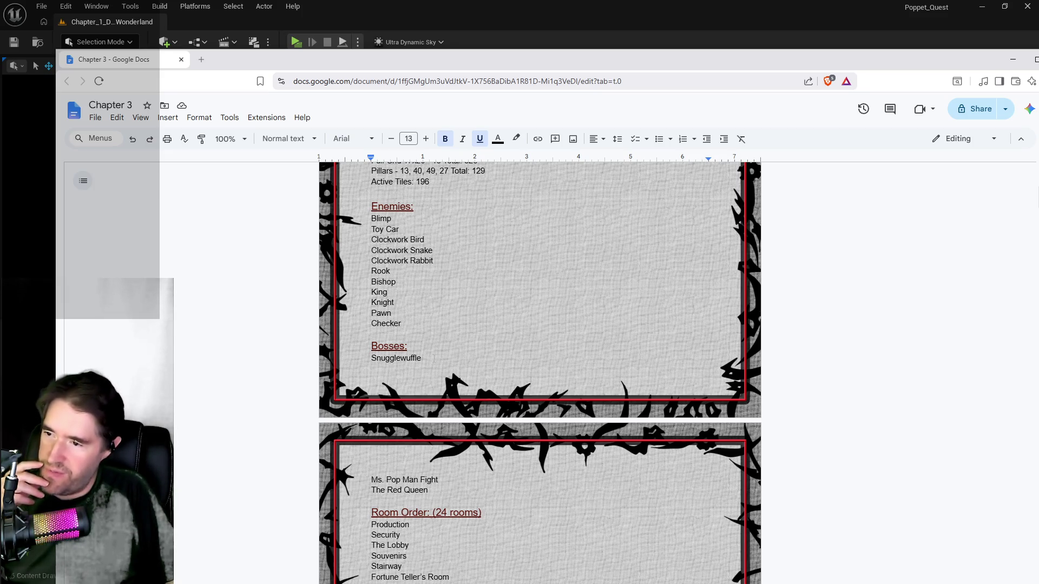
scroll(407, 441, "down", 2)
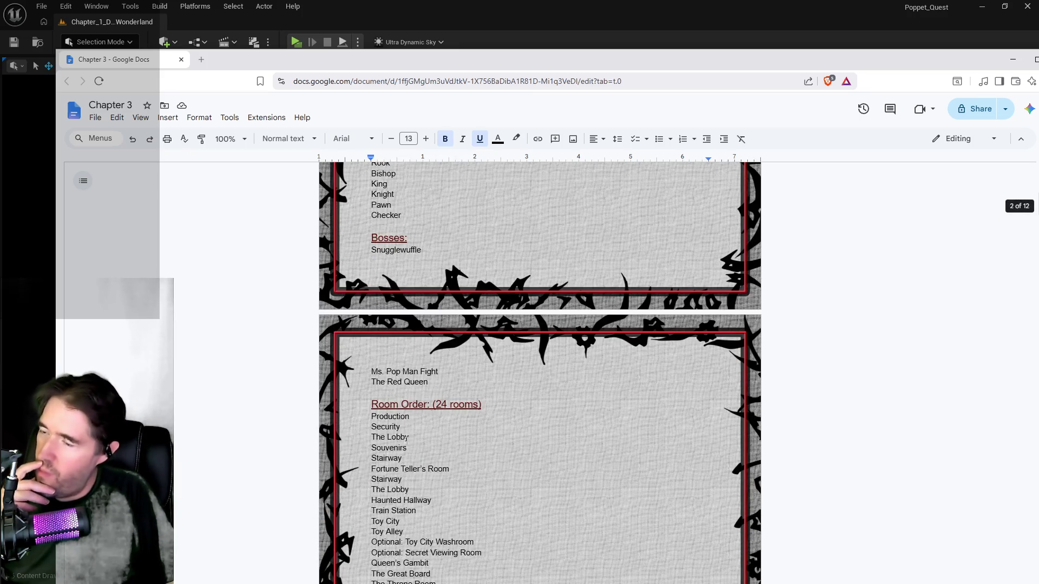
scroll(407, 438, "down", 2)
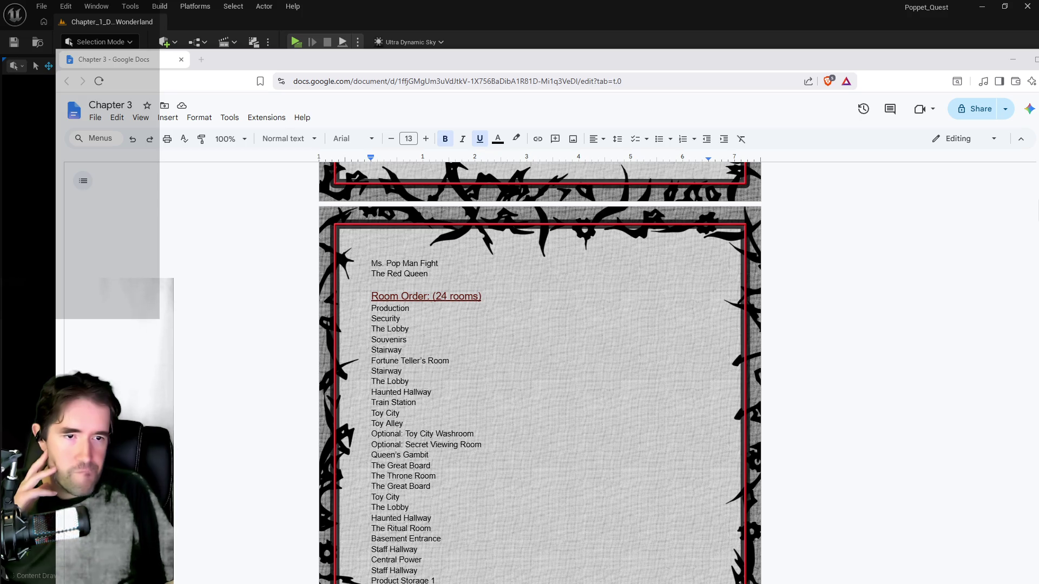
scroll(516, 398, "down", 20)
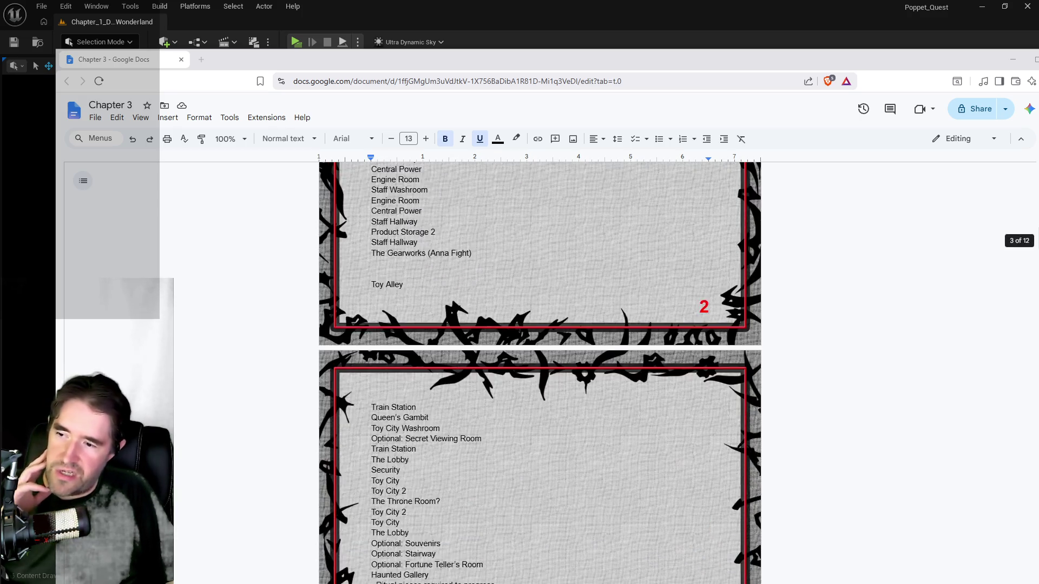
scroll(515, 397, "down", 2)
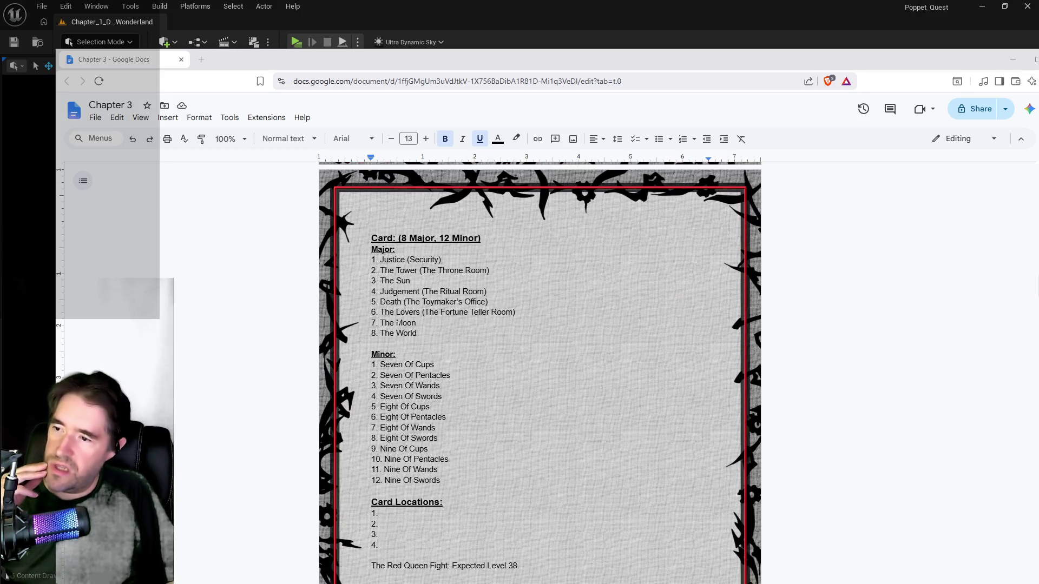
Delete the '8. The World' line and change the heading's Major count back to 7
left_click_drag(419, 334, 370, 333)
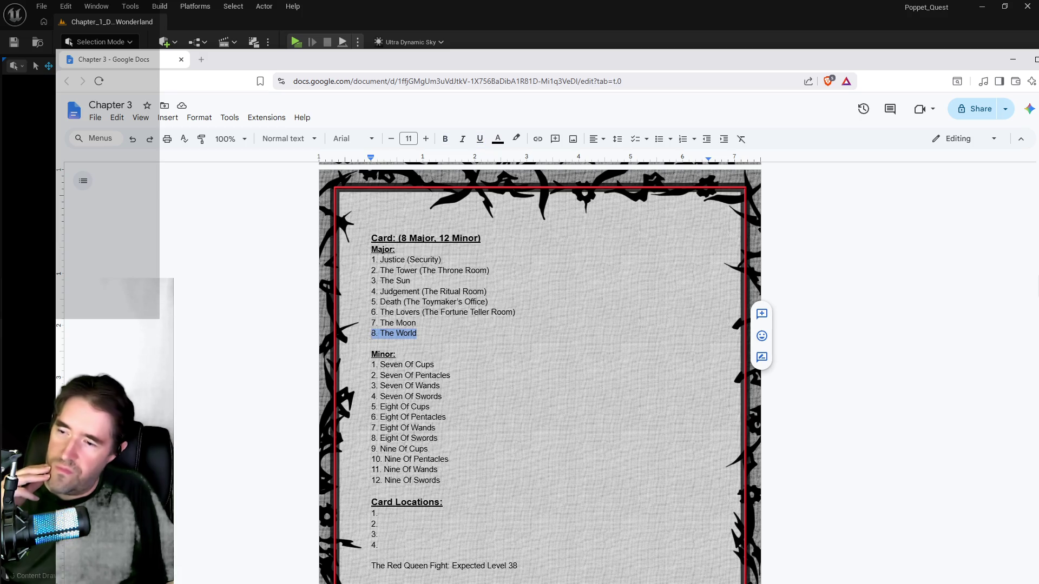
key("BackSpace")
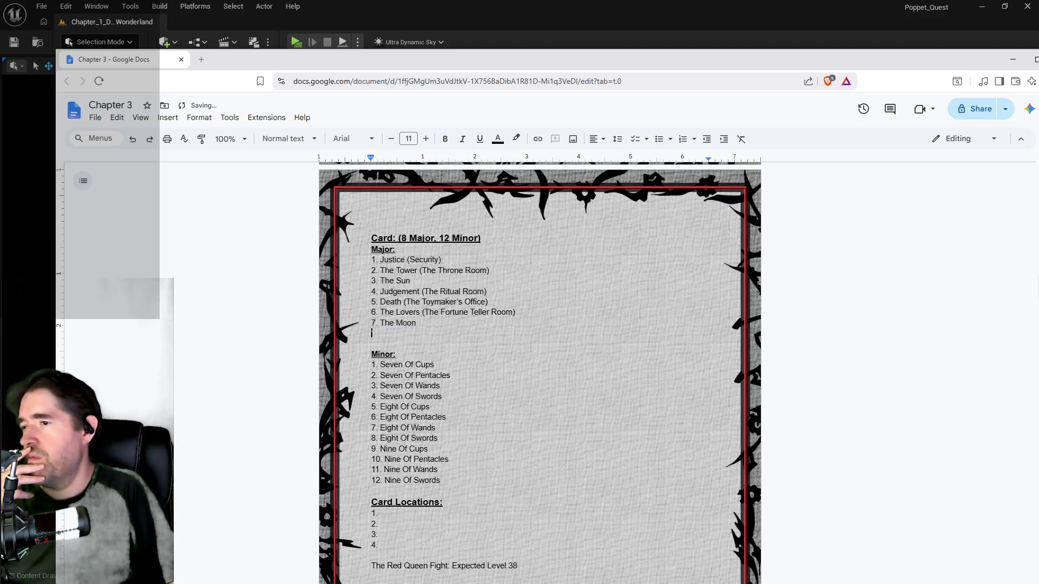
left_click(407, 242)
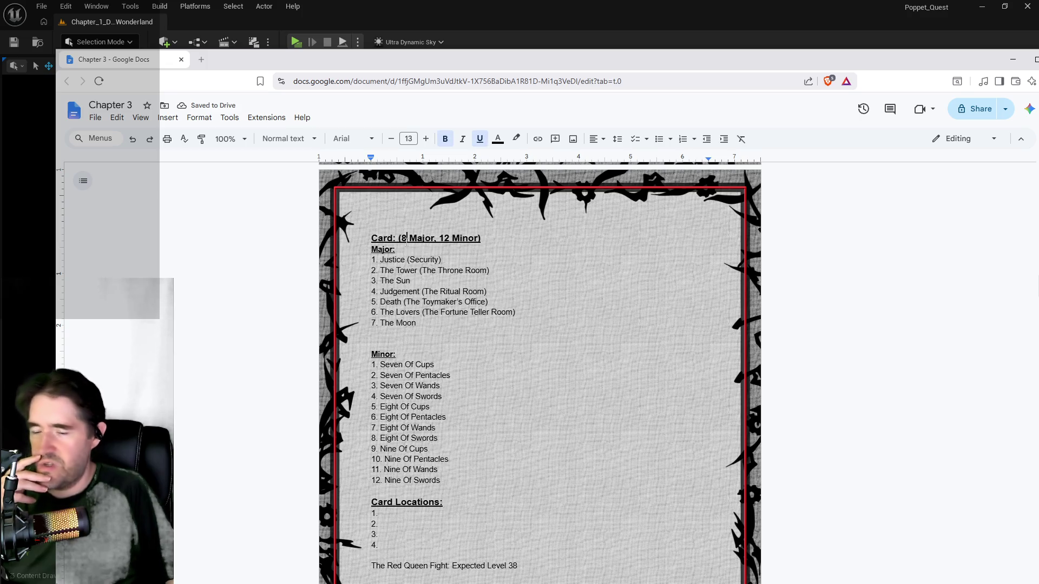
key("BackSpace")
type("7")
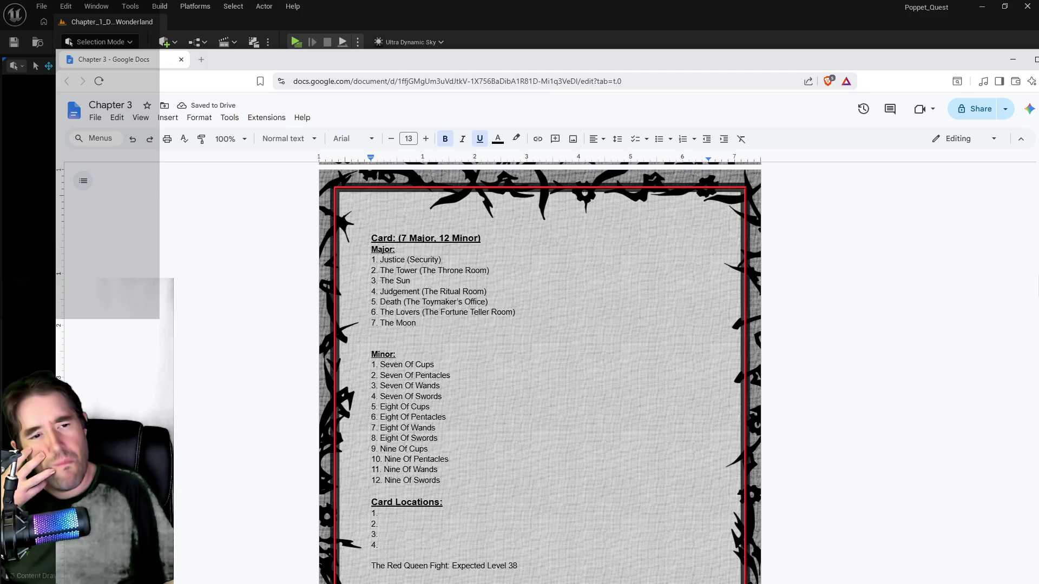
scroll(473, 377, "down", 10)
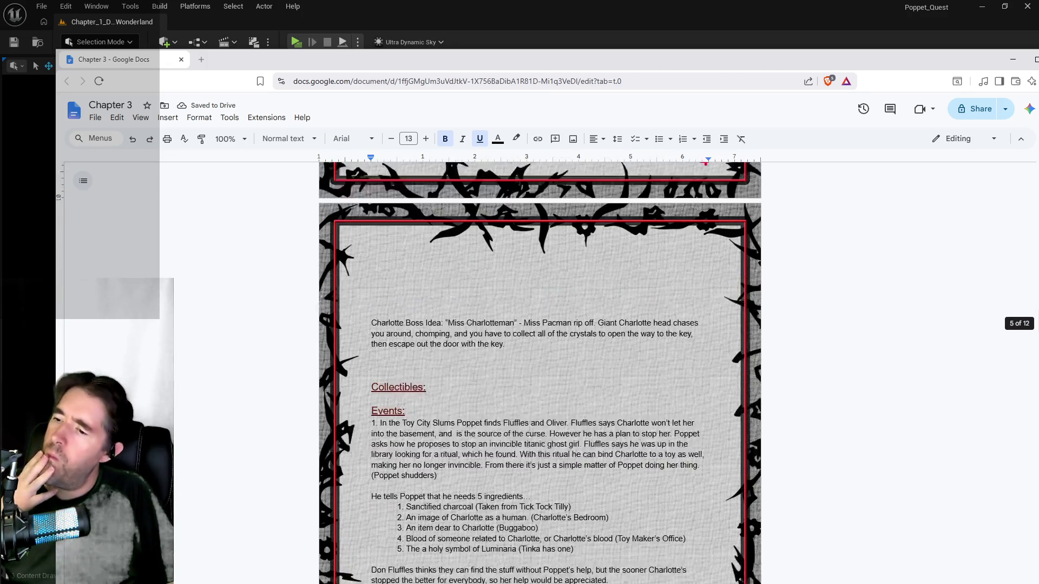
scroll(472, 377, "up", 20)
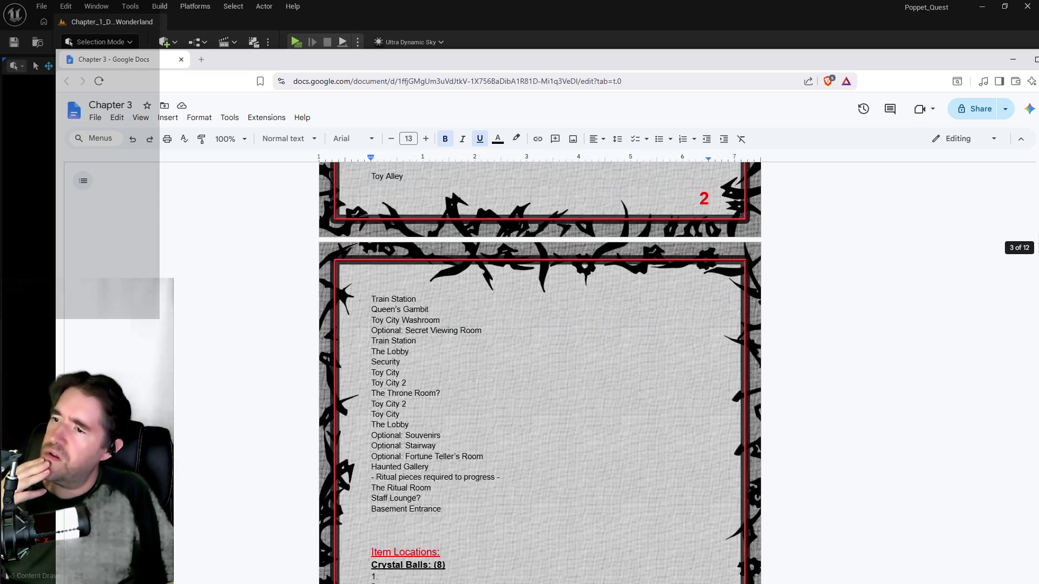
scroll(473, 377, "up", 1)
scroll(473, 377, "down", 1)
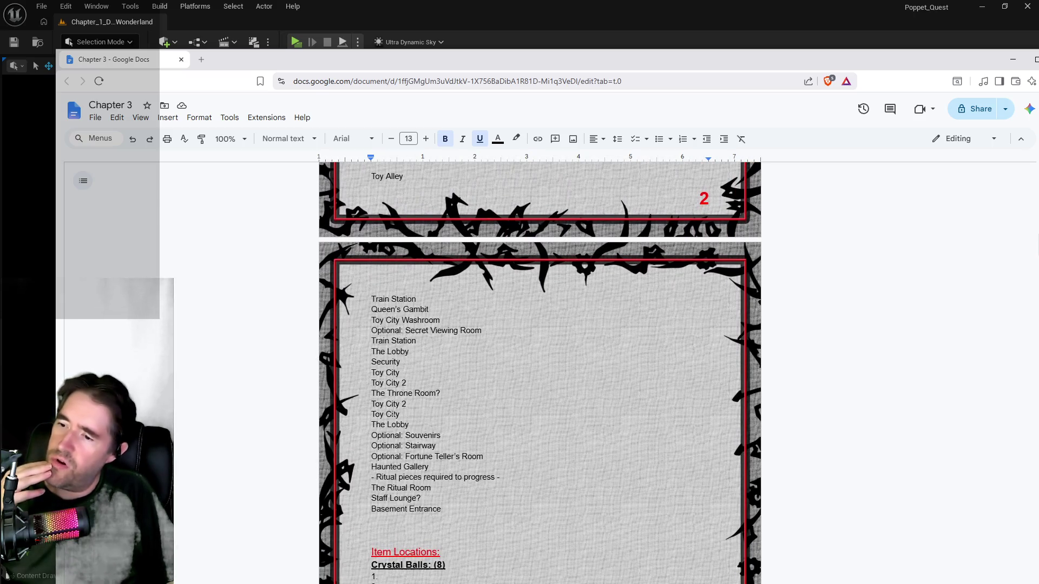
scroll(453, 493, "down", 4)
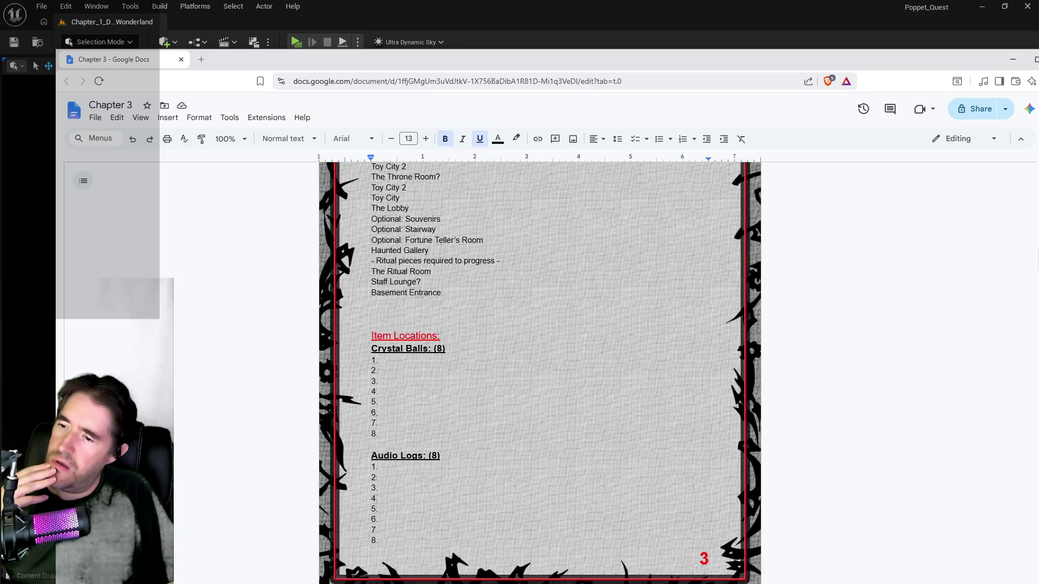
scroll(454, 493, "down", 1)
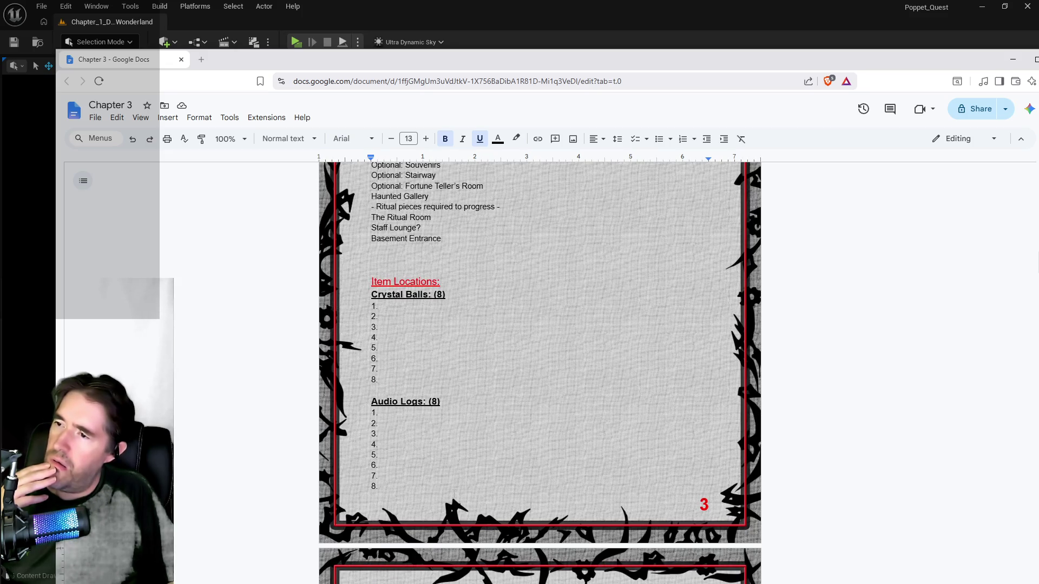
scroll(453, 494, "down", 1)
scroll(453, 493, "up", 5)
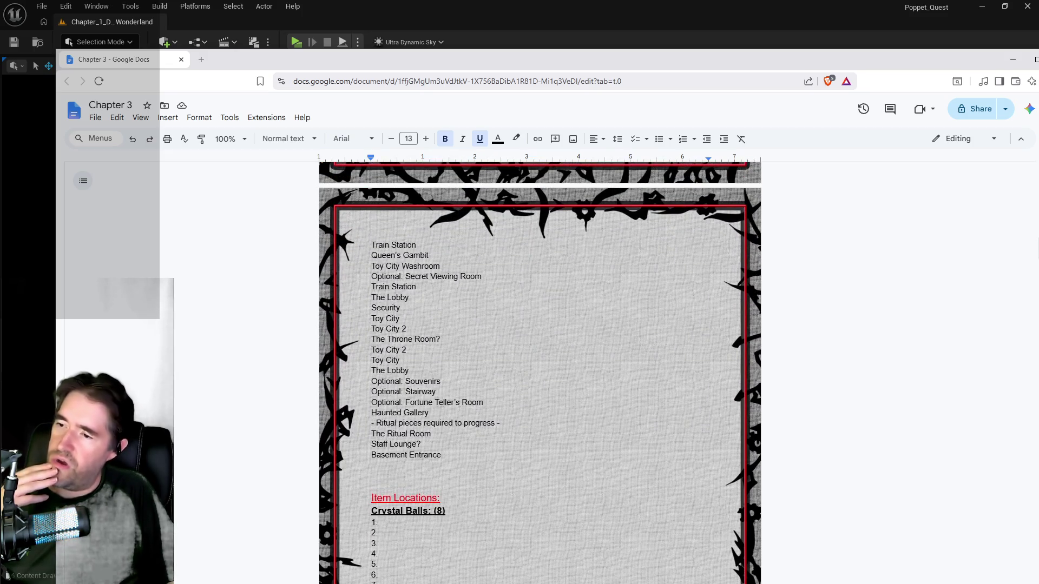
scroll(452, 493, "up", 4)
scroll(452, 397, "down", 10)
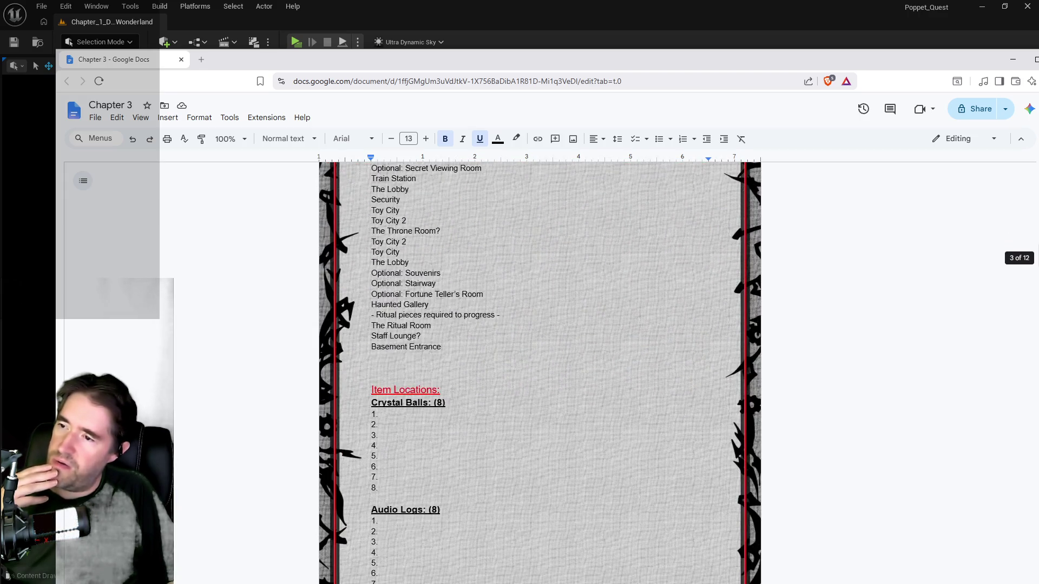
scroll(452, 397, "up", 5)
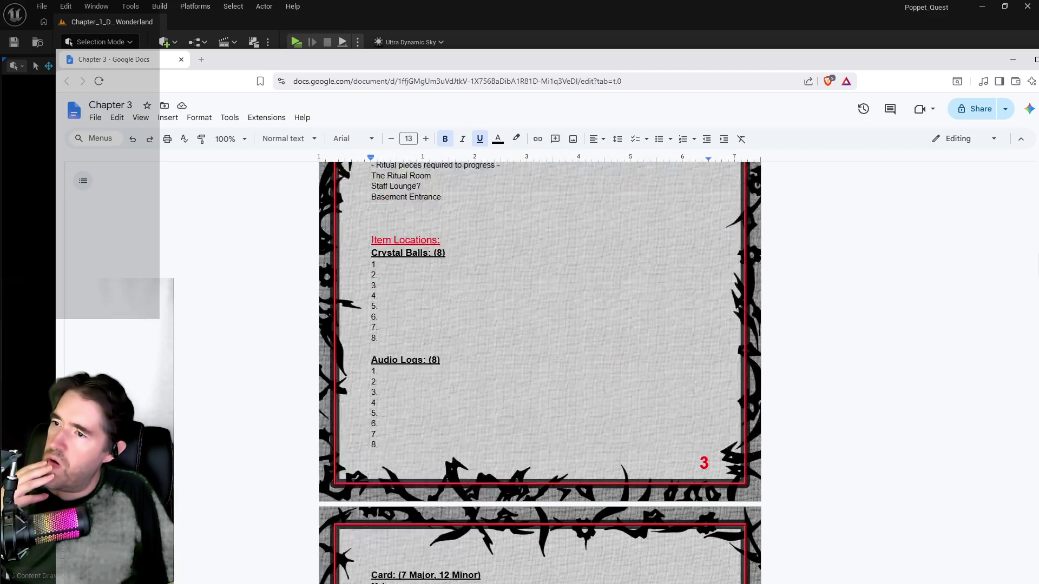
scroll(452, 388, "up", 1)
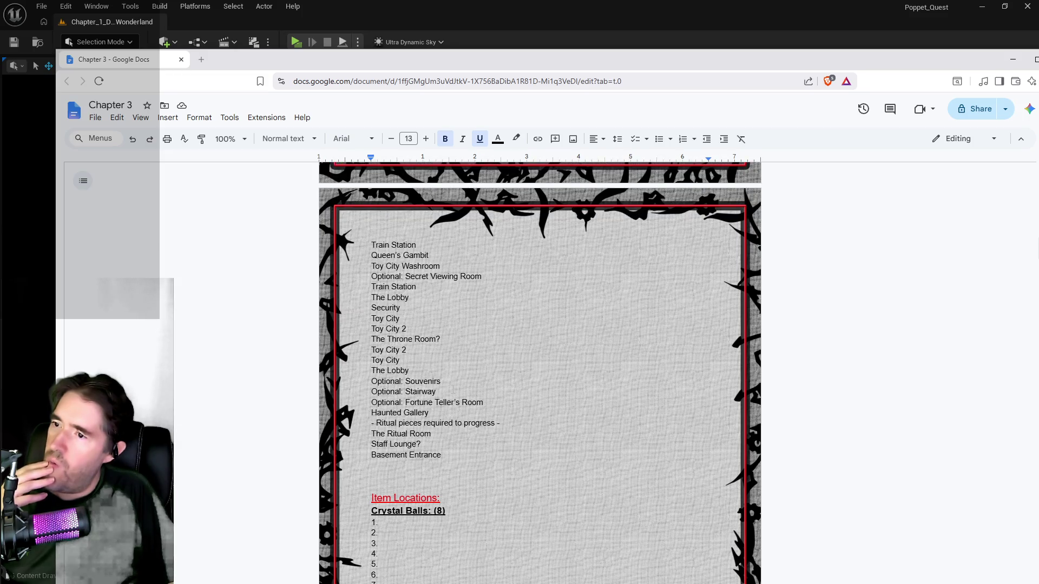
scroll(452, 389, "up", 20)
scroll(452, 390, "down", 20)
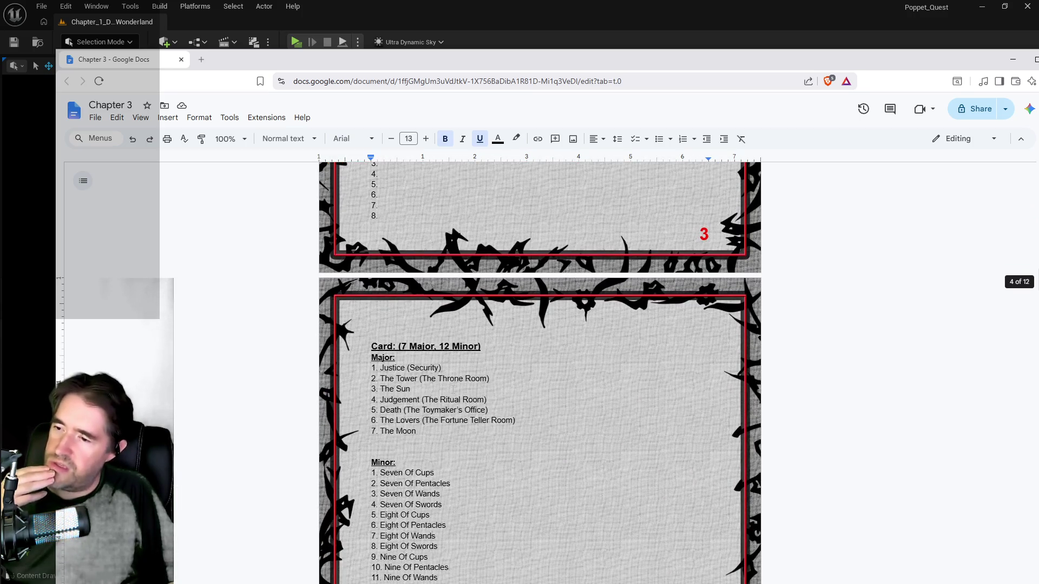
scroll(453, 388, "down", 3)
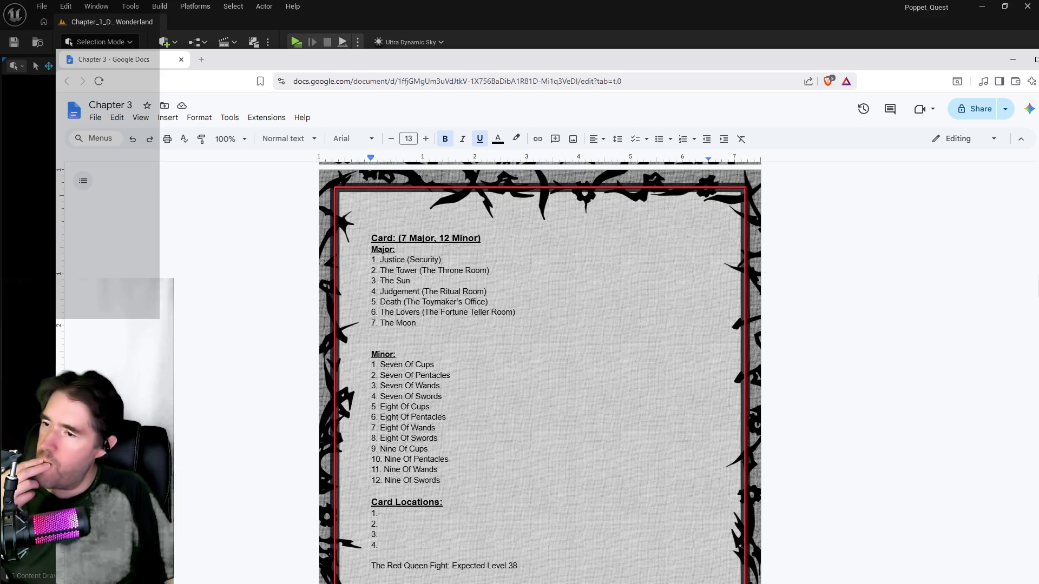
left_click_drag(420, 282, 381, 280)
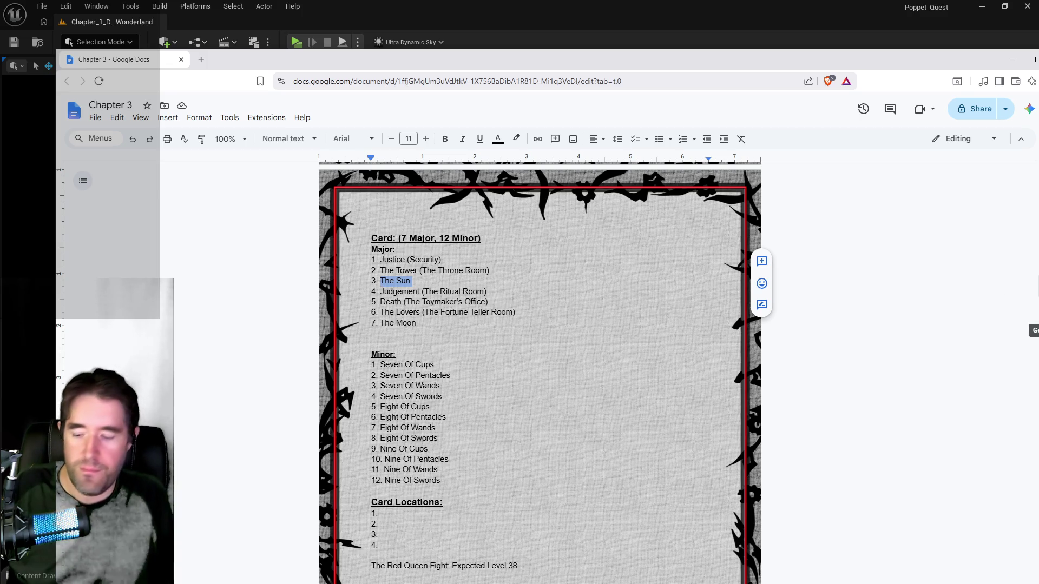
Delete The Sun from Chapter 3's third Major entry and bring the Chapter 2 doc forward
key("BackSpace")
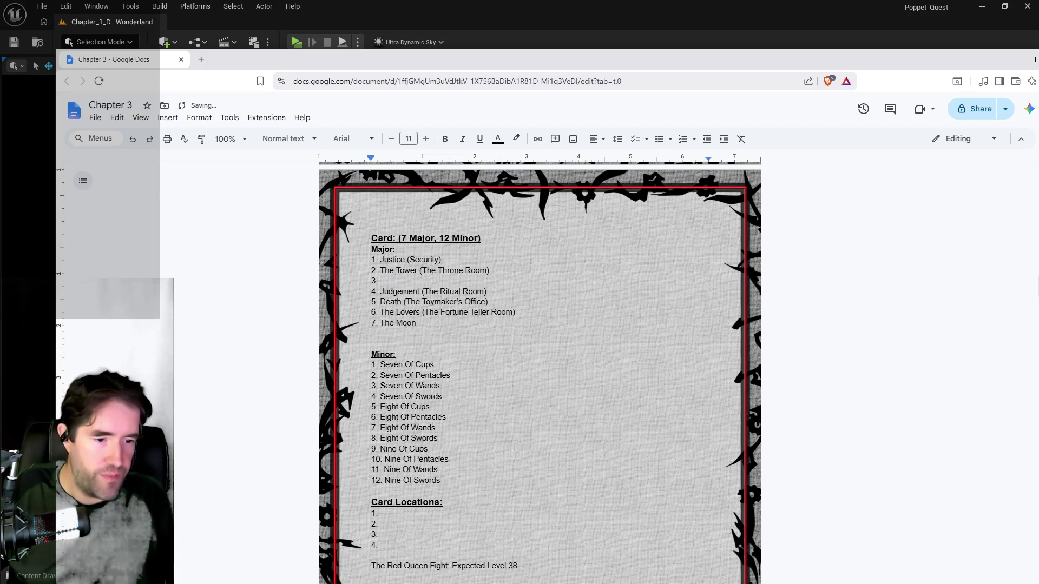
key("alt+Tab")
left_click_drag(957, 56, 622, 62)
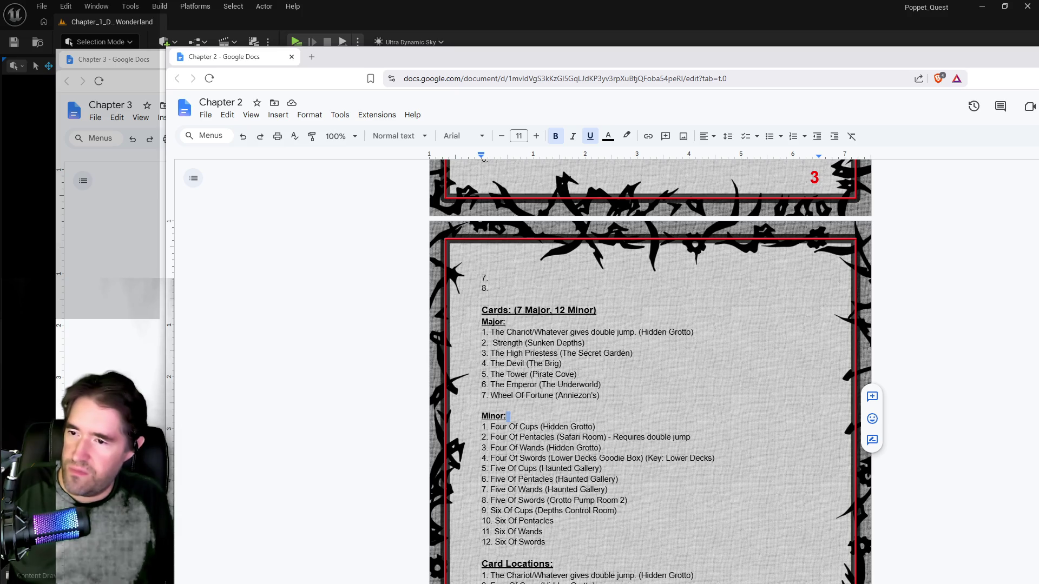
Replace Chapter 2's fifth Major card, The Tower, with 'The Sun (Pirate Cove)'
left_click_drag(581, 373, 492, 374)
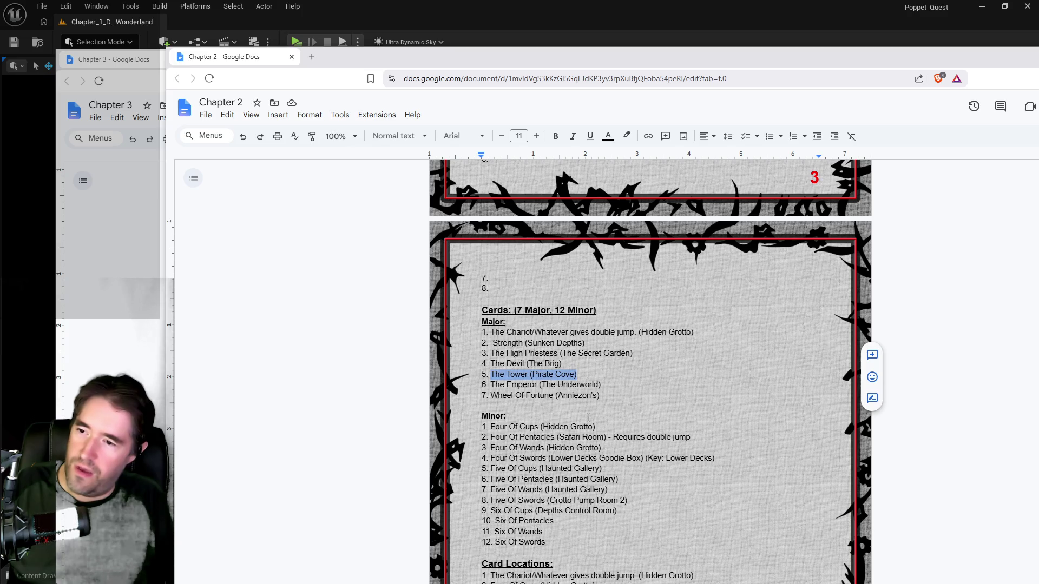
type("The Sun")
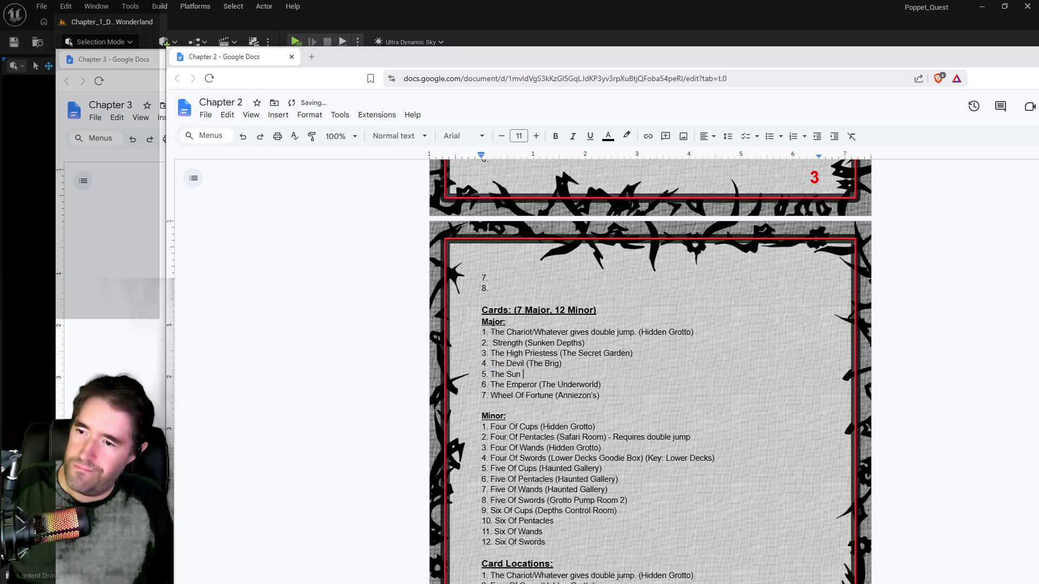
left_click_drag(547, 60, 1038, 54)
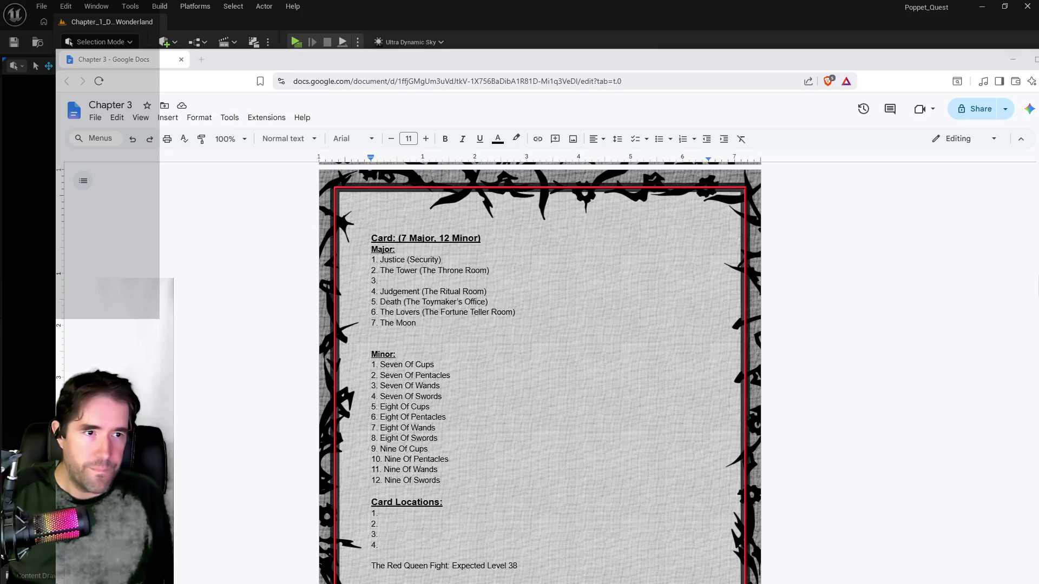
key("alt+Tab")
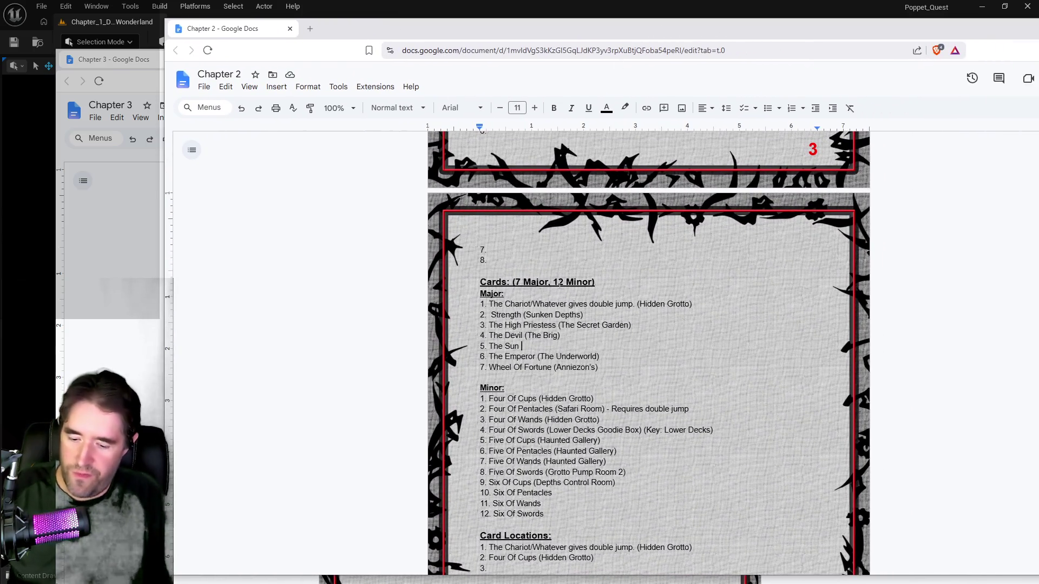
type("(Pirate Cove)")
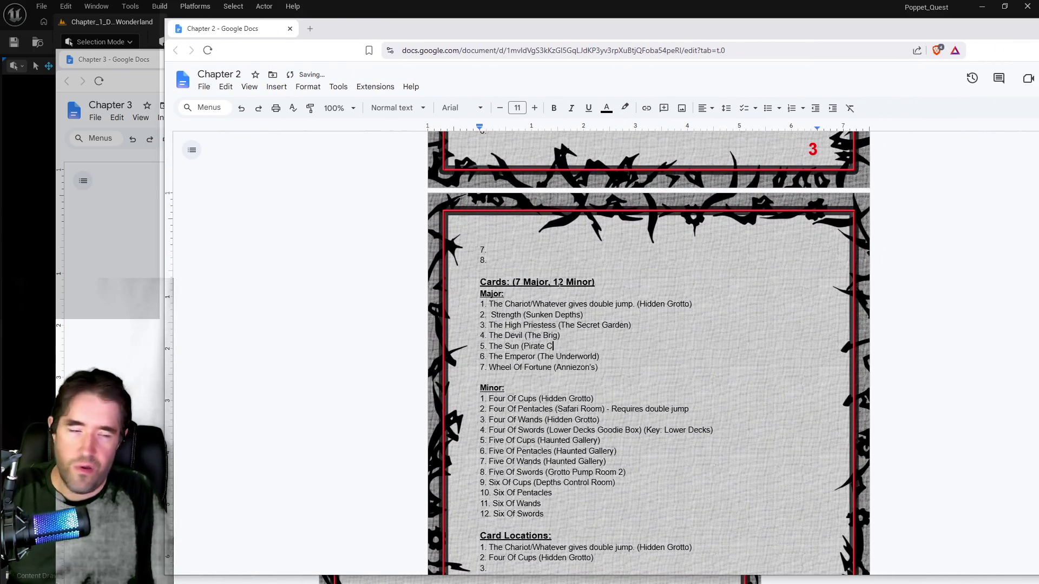
left_click_drag(701, 41, 1037, 38)
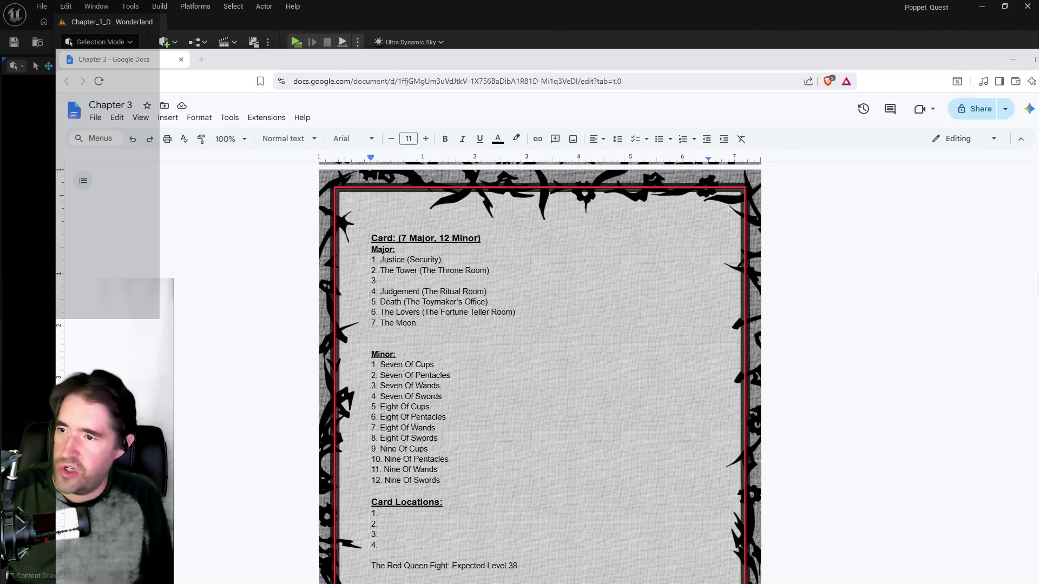
Enter 'The Hanged Man (Engine Room)' in Chapter 3's empty third Major slot, then return to Unreal
left_click(390, 281)
type("Th")
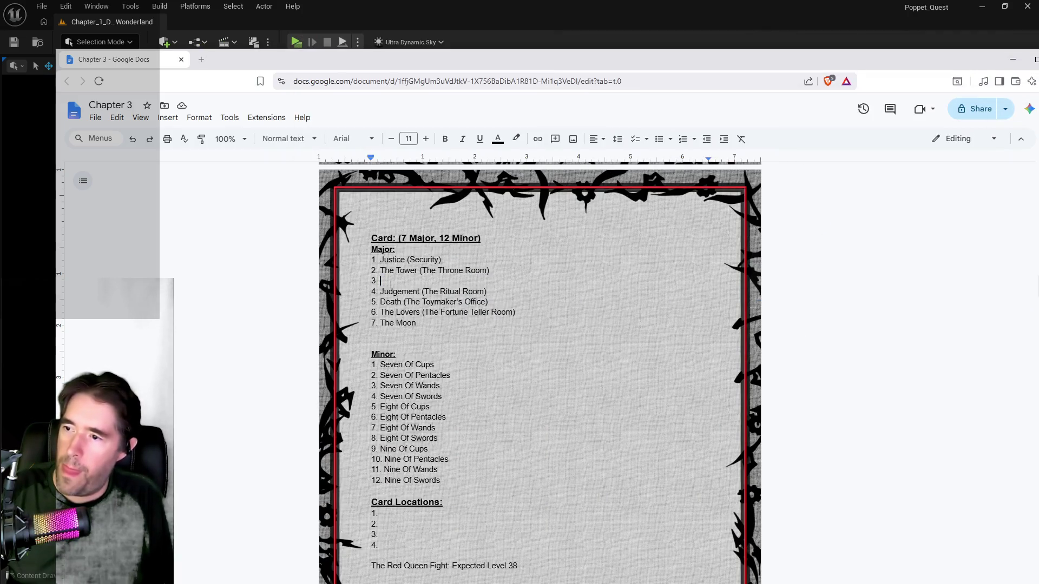
type("e Han")
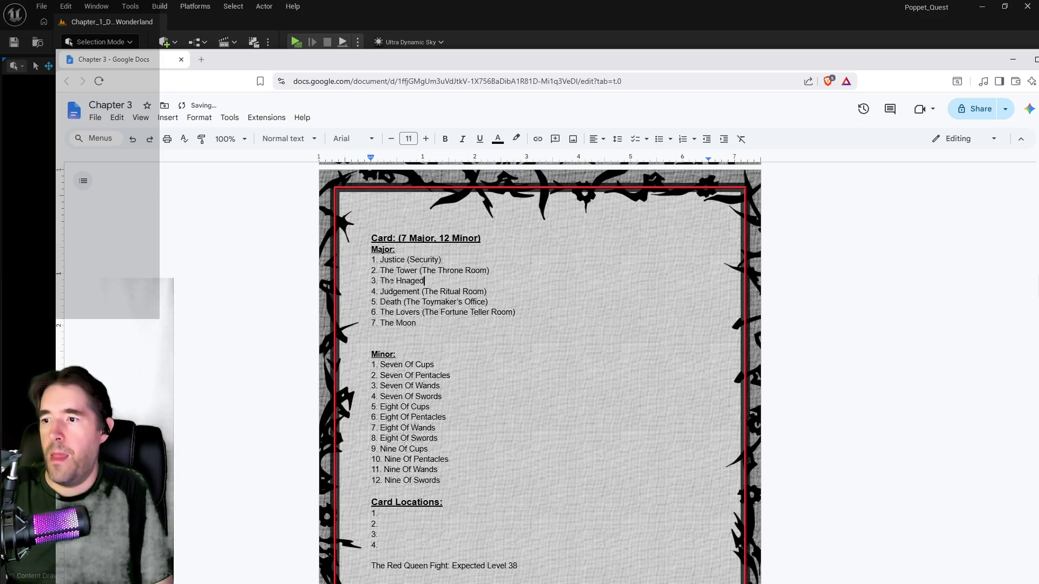
type("ged M")
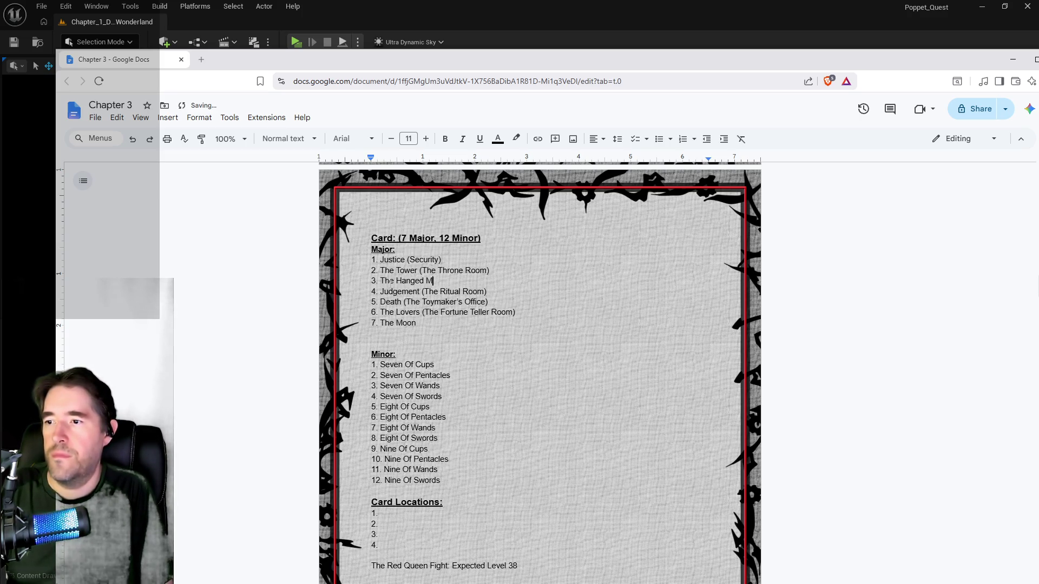
type("an (E")
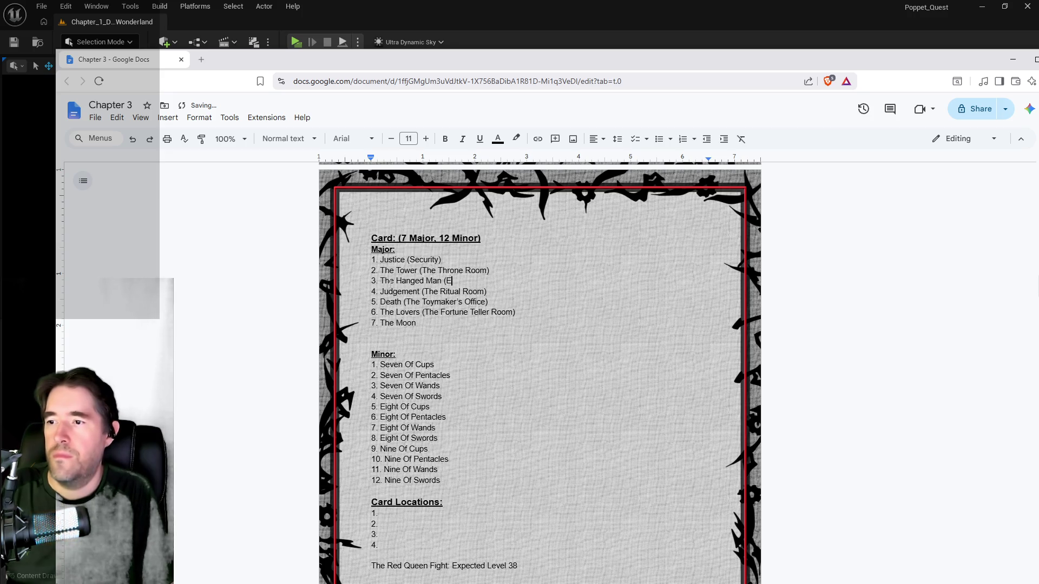
type("ngine Room)")
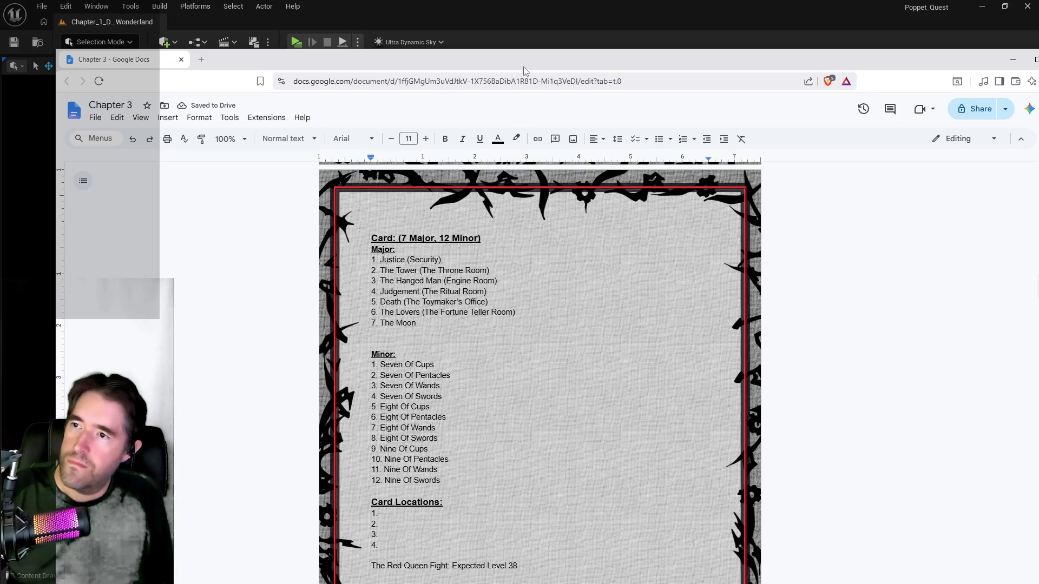
key("alt+Tab")
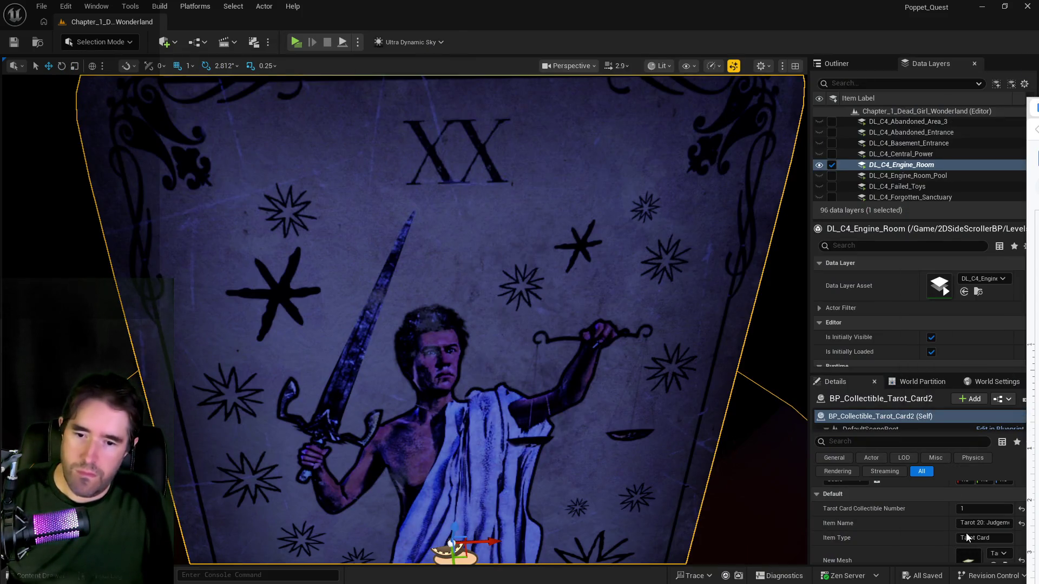
Set the card's New Mesh to Tarot12TheHangedMan, found by searching 'hanged'
left_click(994, 553)
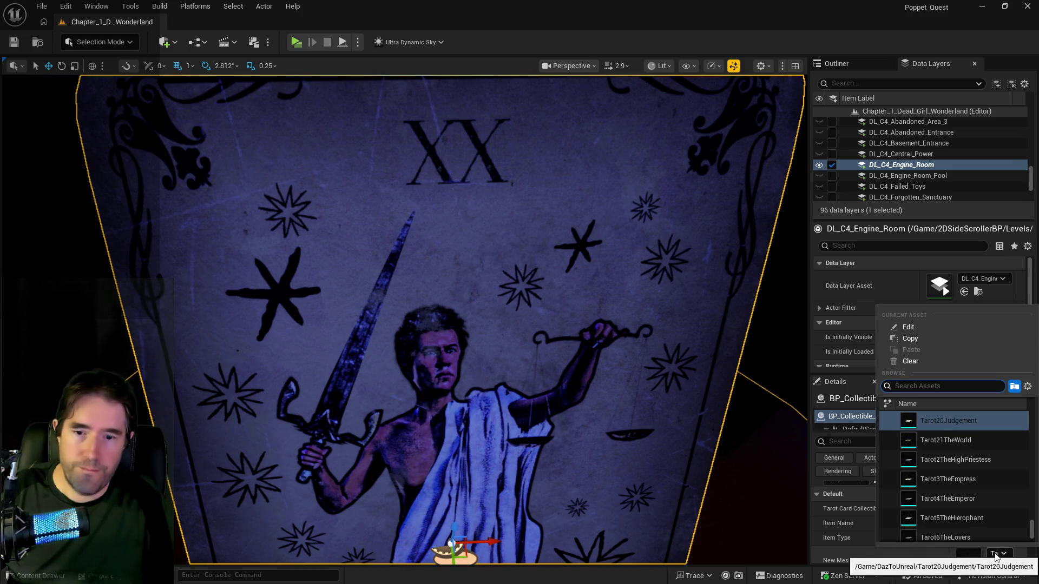
type("hanged")
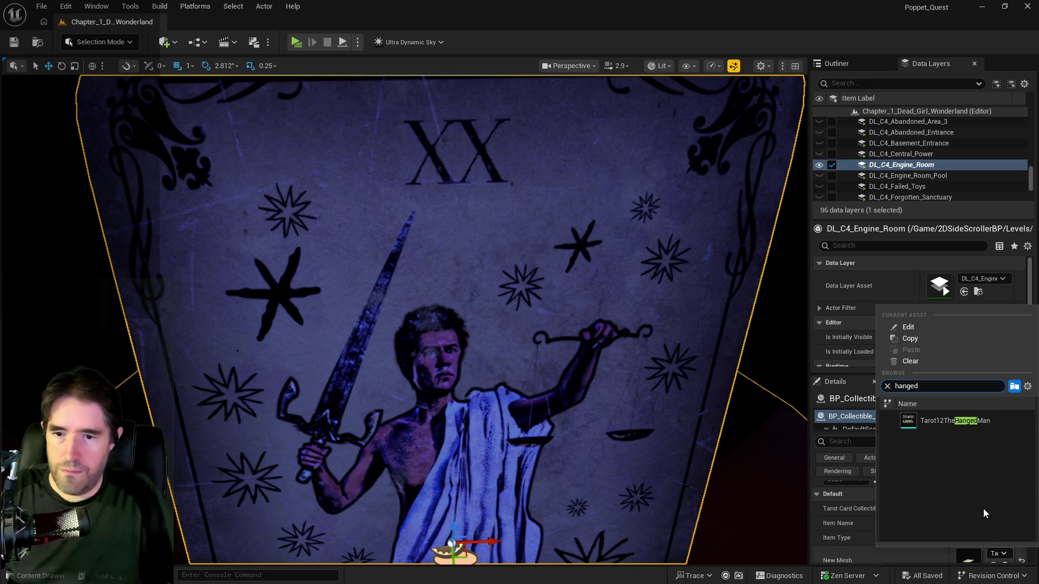
left_click(934, 423)
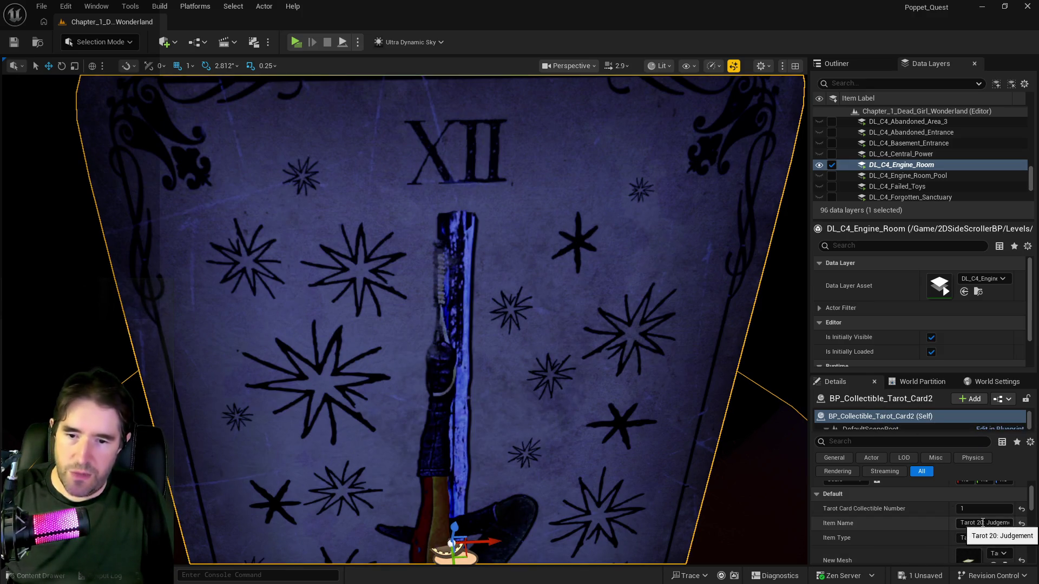
Change the Item Name from '20: Judgement' to 'Tarot 12: The Hanged Man' and save the level
left_click_drag(980, 523, 1024, 530)
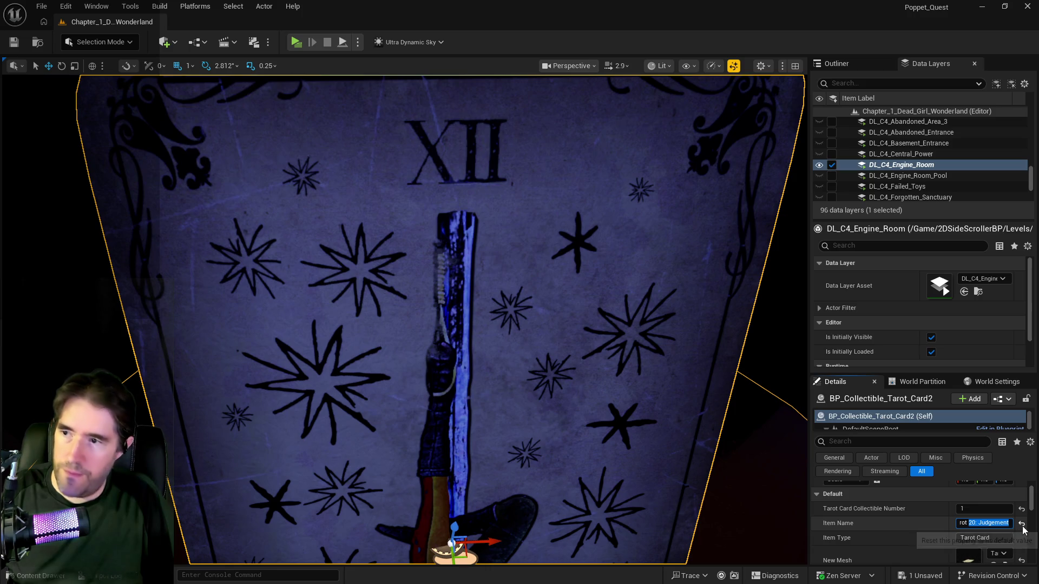
scroll(638, 487, "down", 5)
scroll(630, 487, "up", 2)
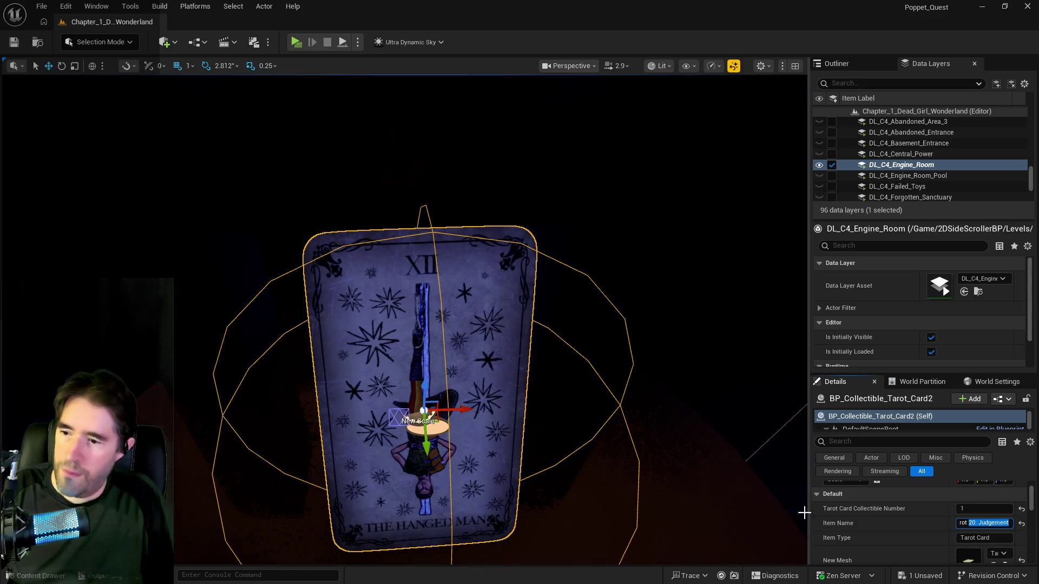
type("2")
key("BackSpace")
type("12: The ")
type("Hanged Man")
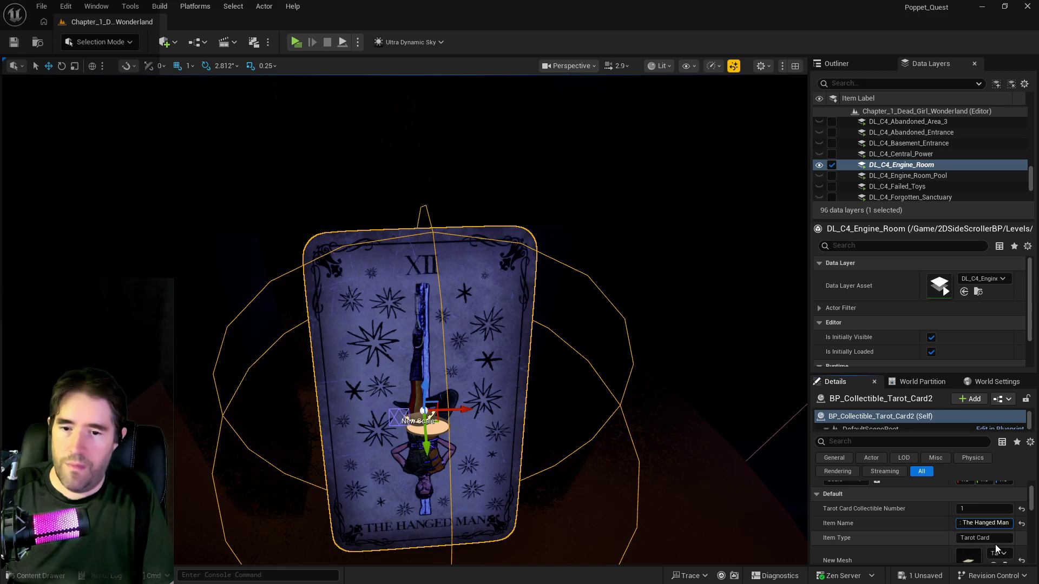
key("Return")
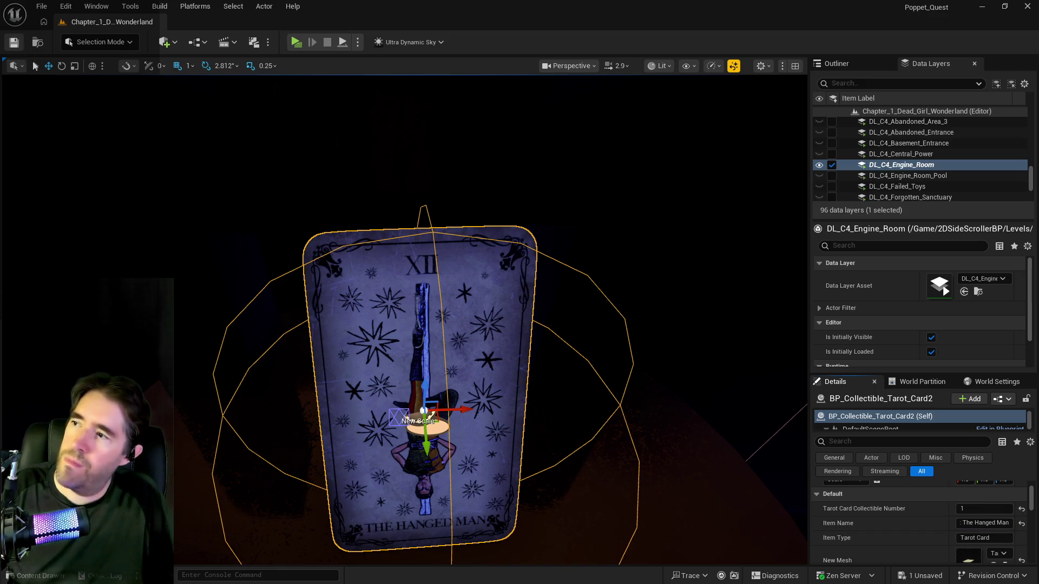
key("ctrl+s")
mouse_move(253, 218)
left_mouse_down()
mouse_move(253, 189)
mouse_move(253, 218)
left_mouse_up()
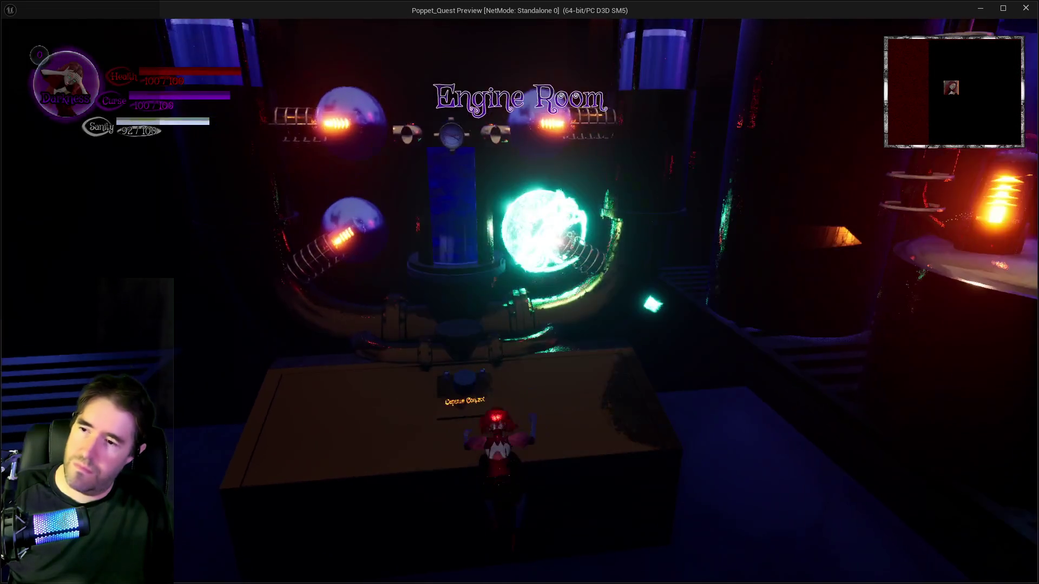
In the standalone game, dismiss the map menu, climb onto the tabletop and activate Capsule Control
key("m")
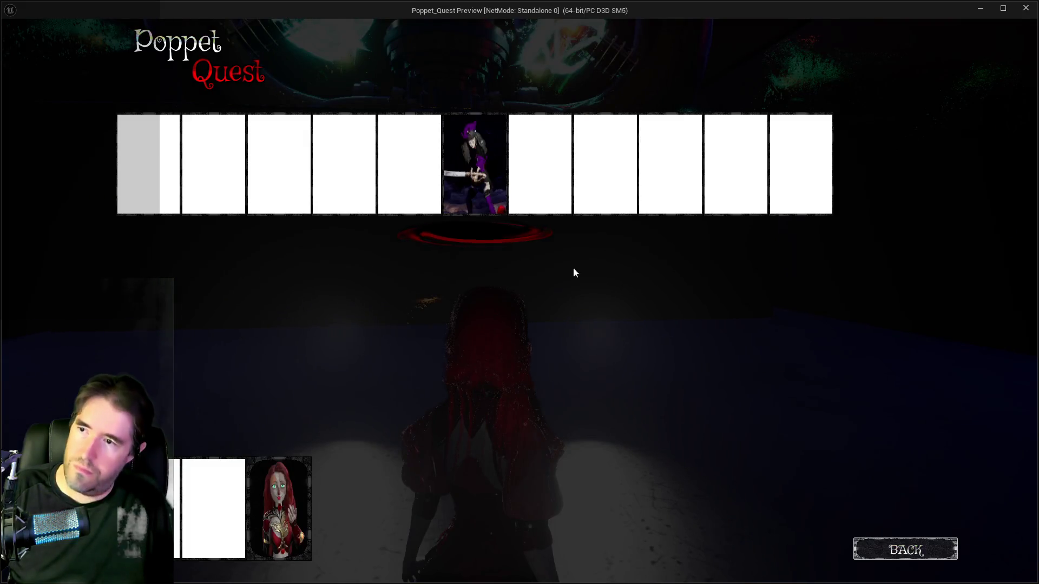
left_click(625, 186)
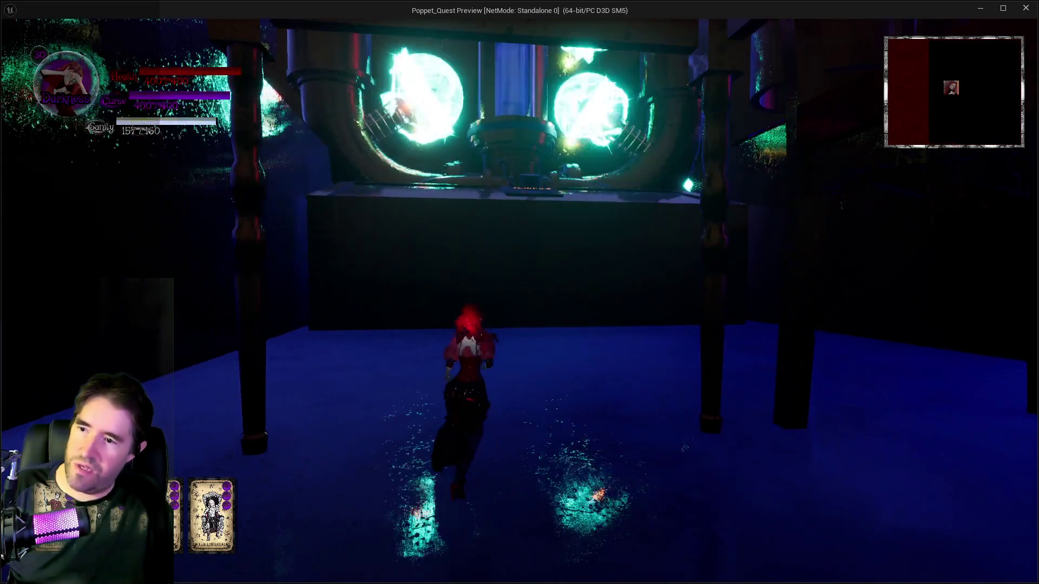
key("w")
key("space")
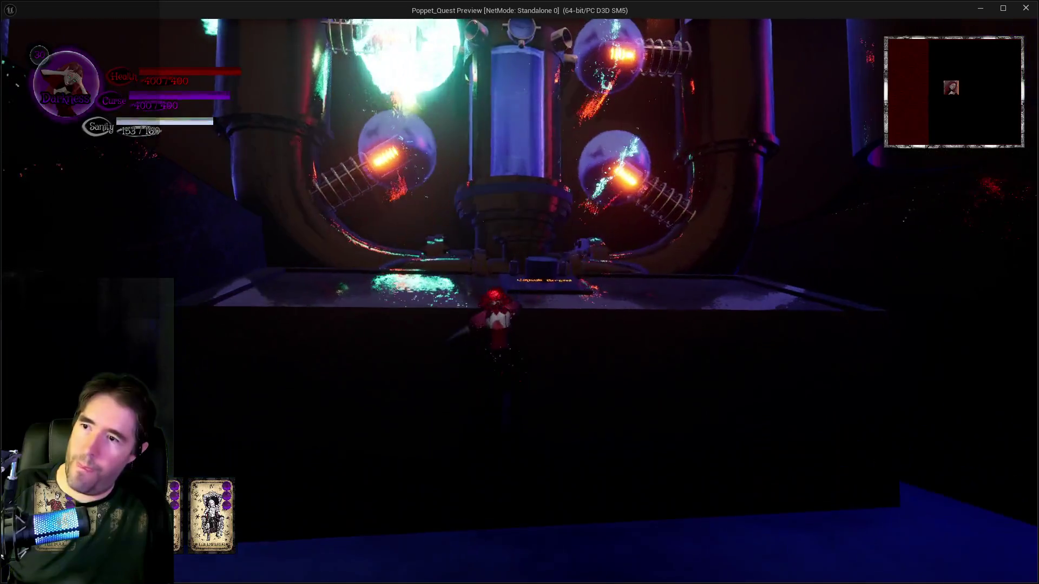
key("w")
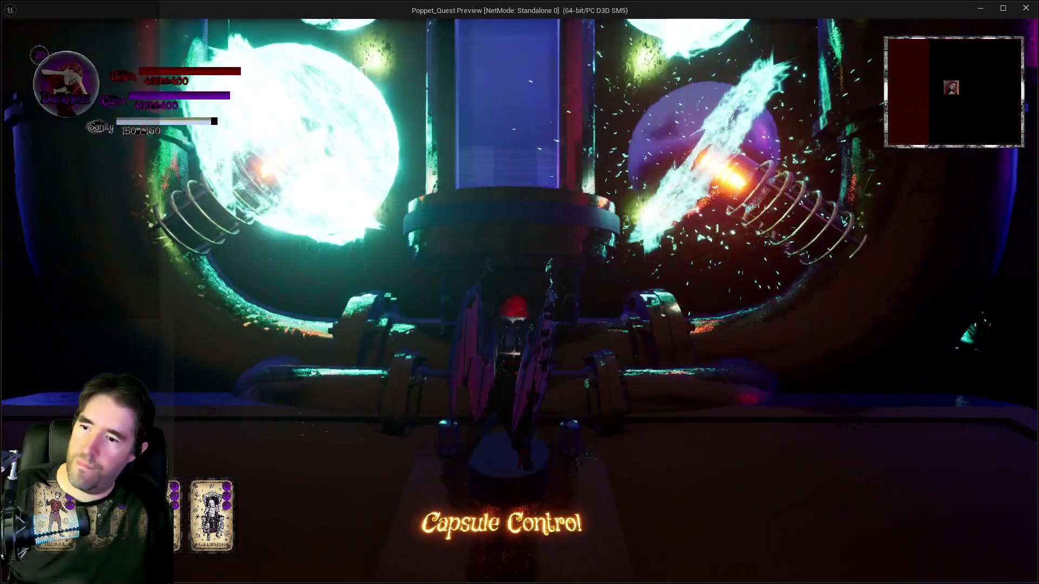
key("e")
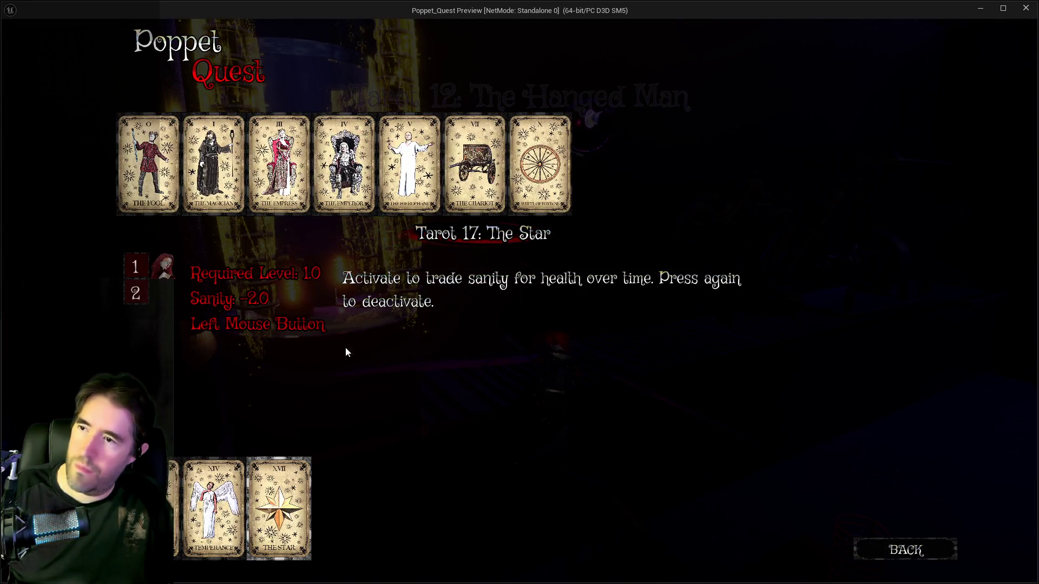
Close the tarot collection with Escape and resume play
key("Escape")
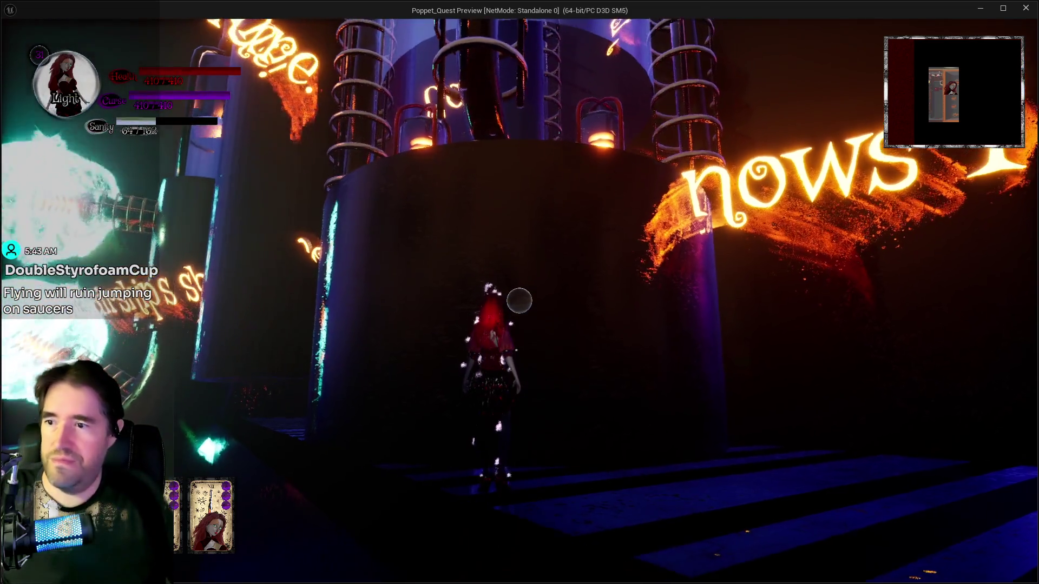
Fly past the glowing tower, then run along the striped walkway under the golden structure
key("space")
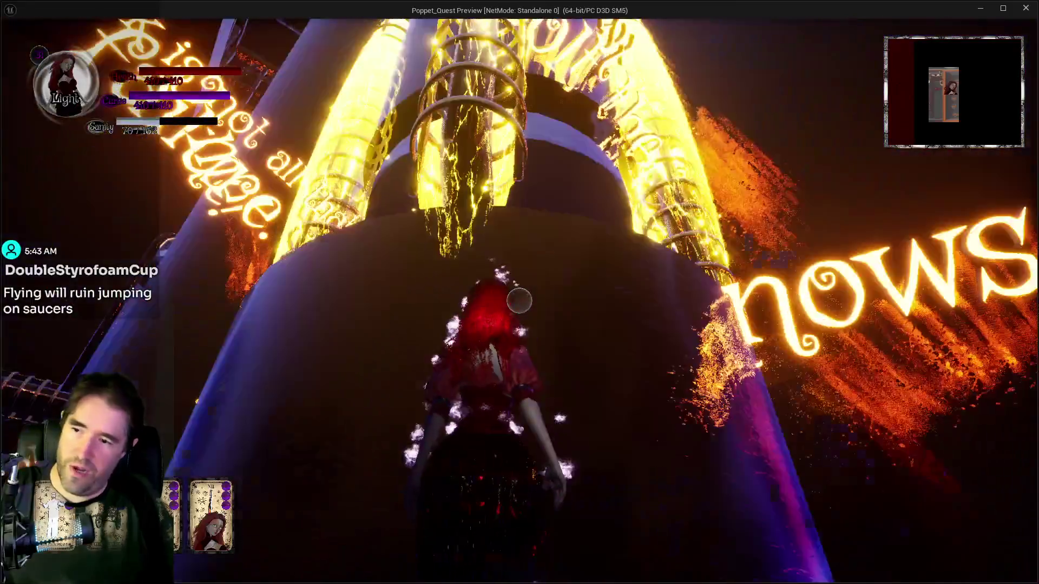
key("space")
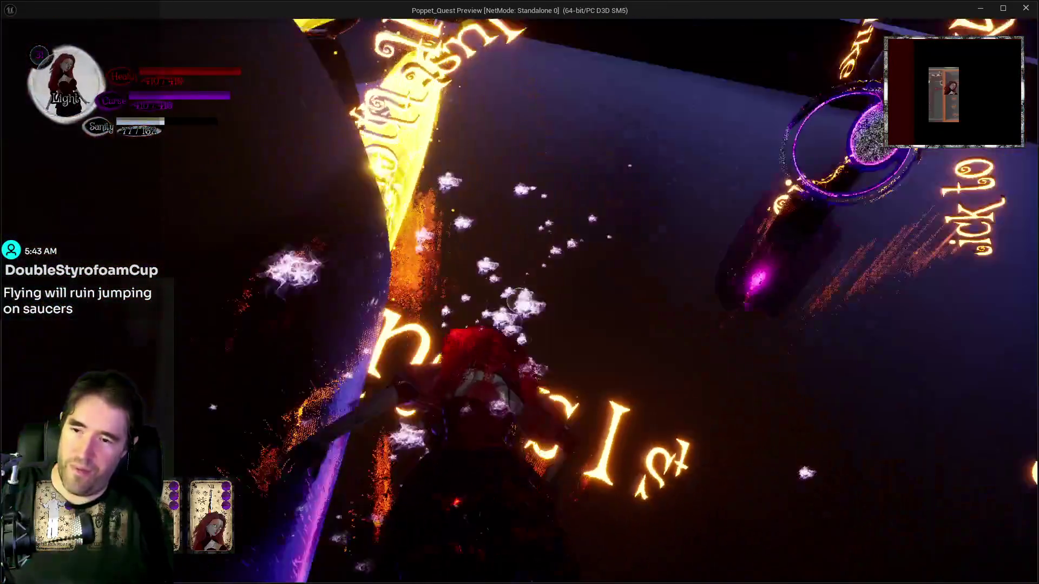
key("w")
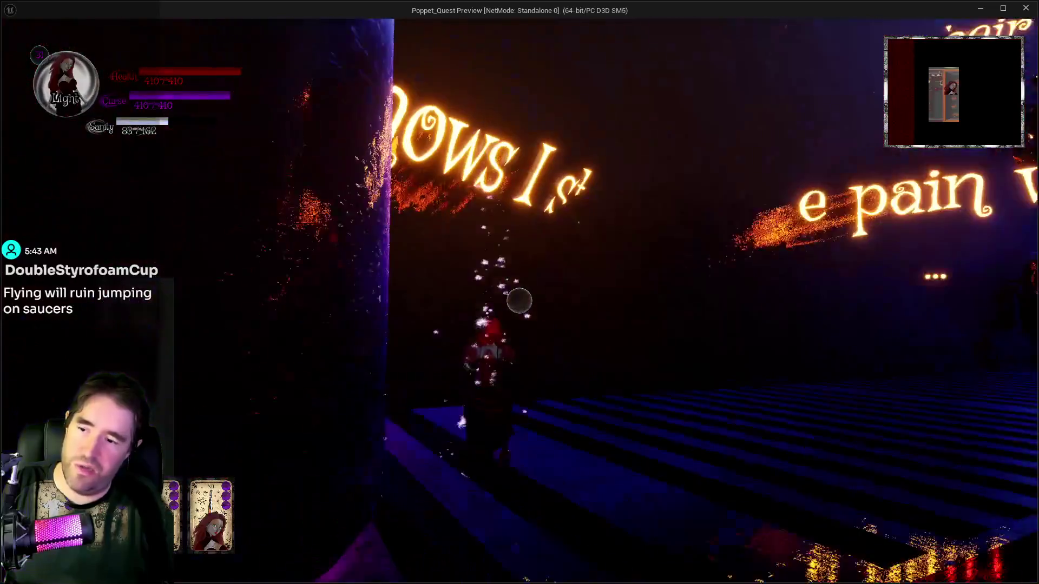
key("w")
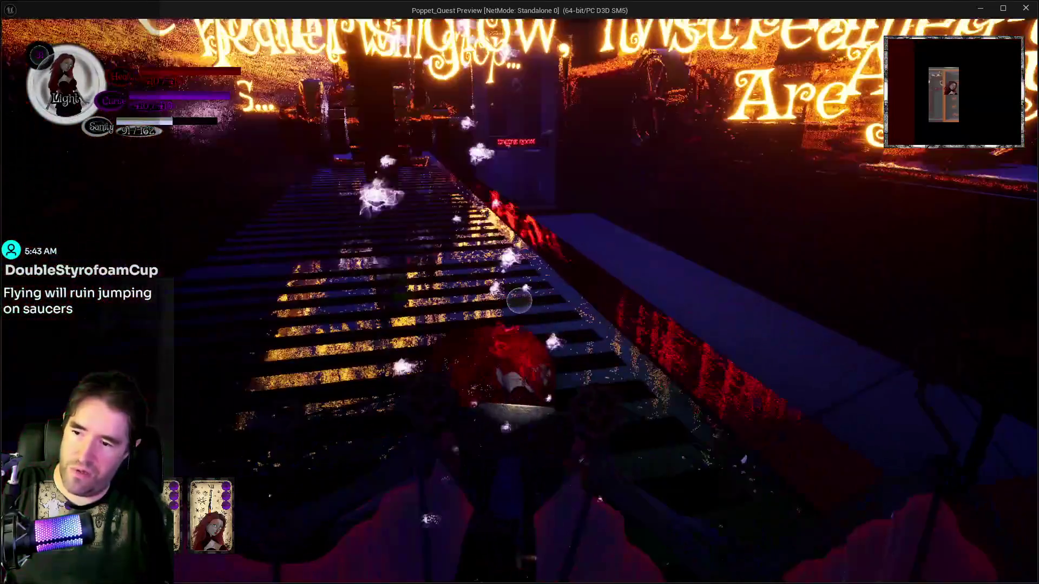
key("w")
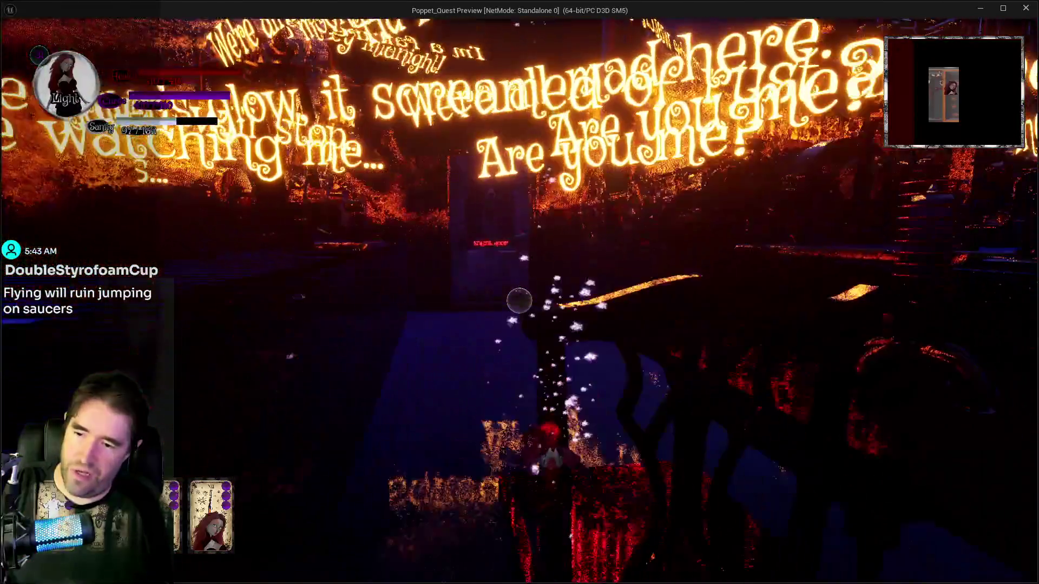
key("w")
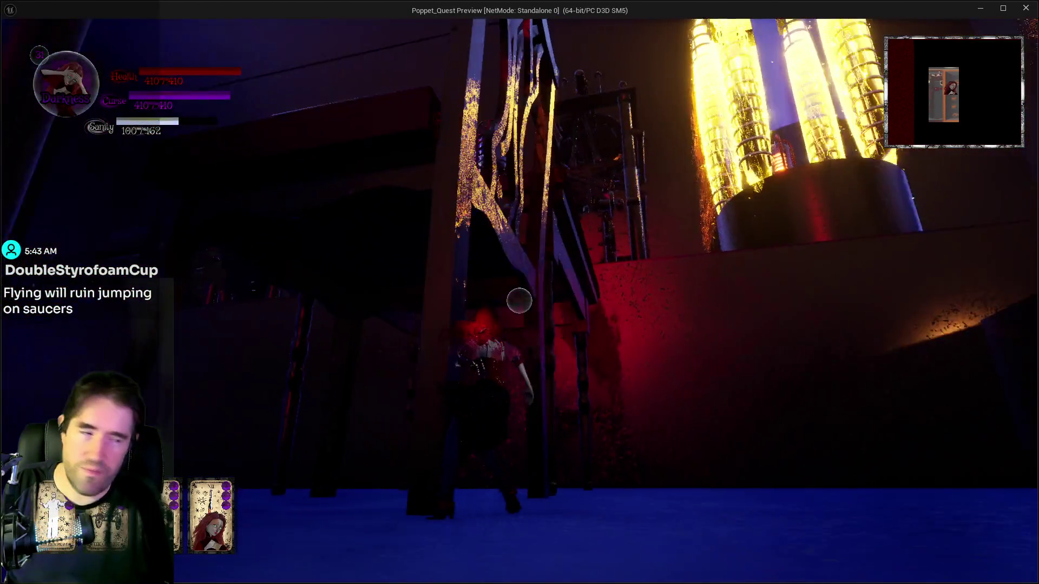
key("w")
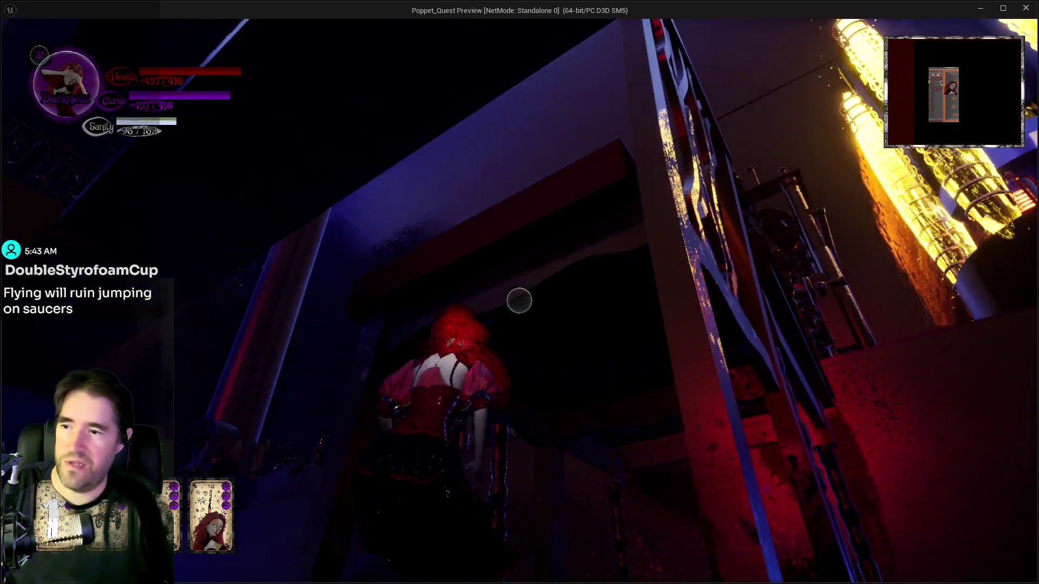
Jump along the red beam, climb the pole and run along the railed walkway
key("w")
key("w")
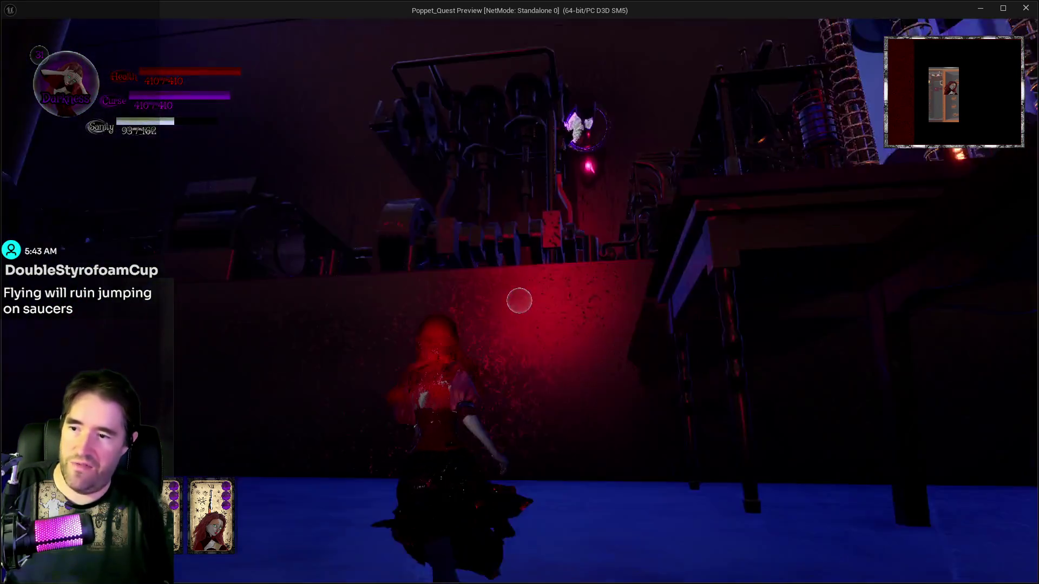
key("space")
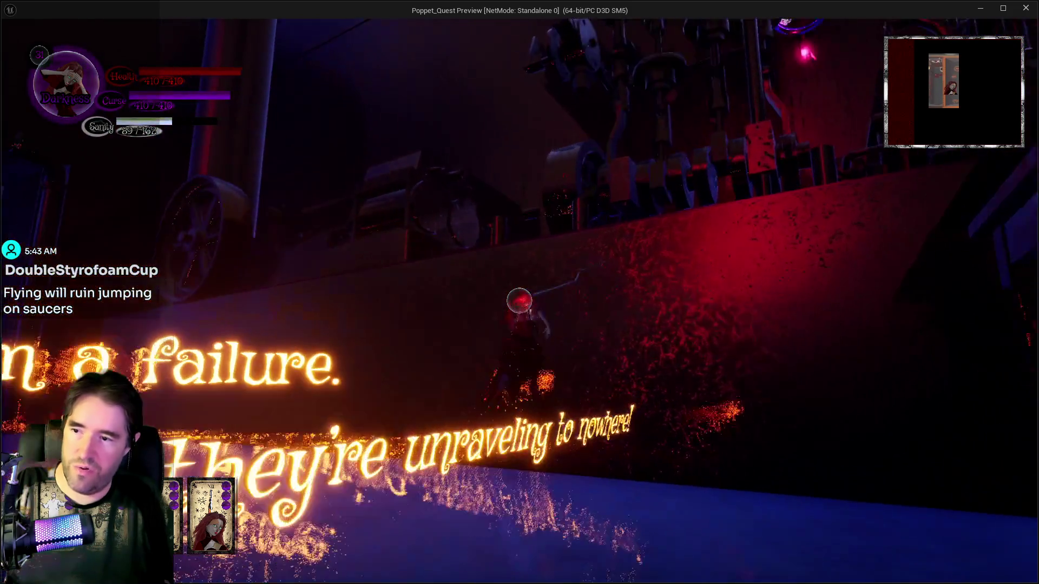
key("w")
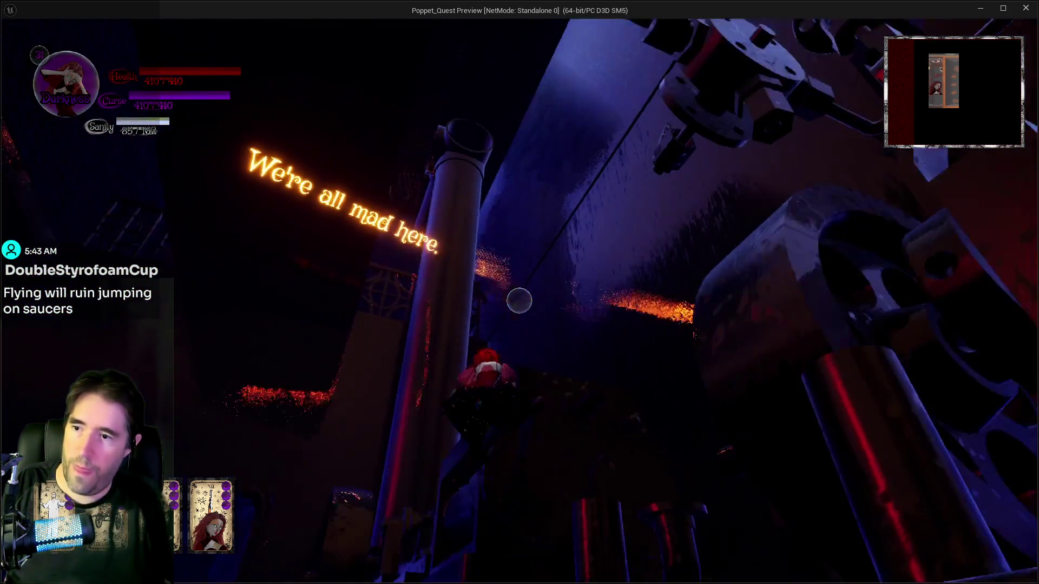
key("w")
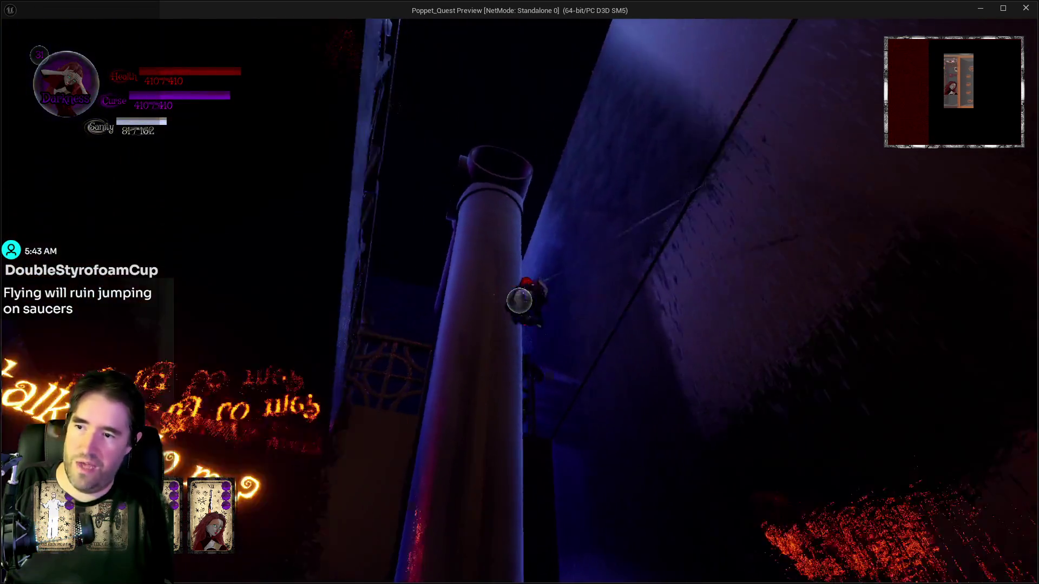
key("w")
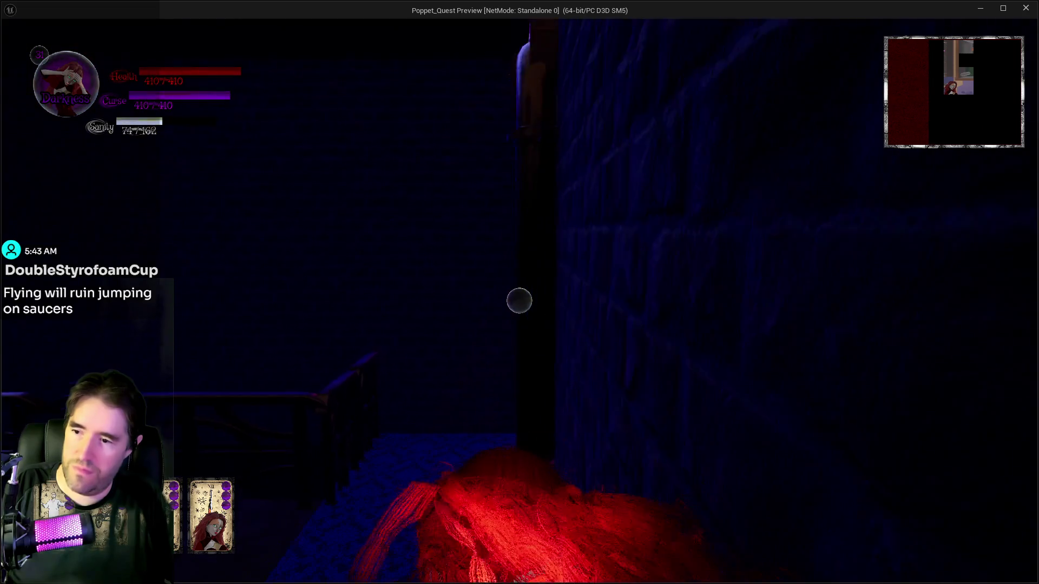
key("w")
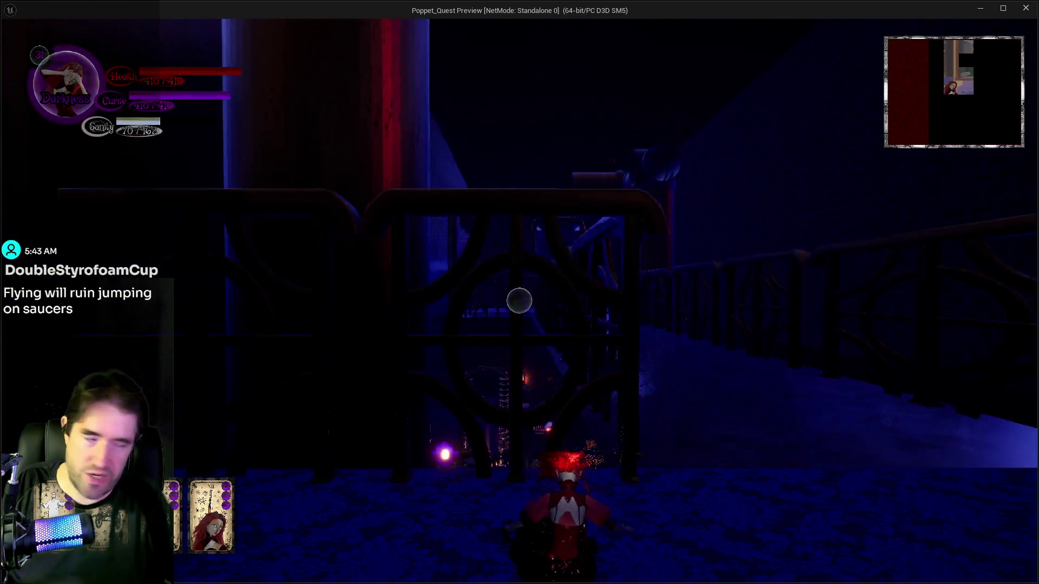
key("w")
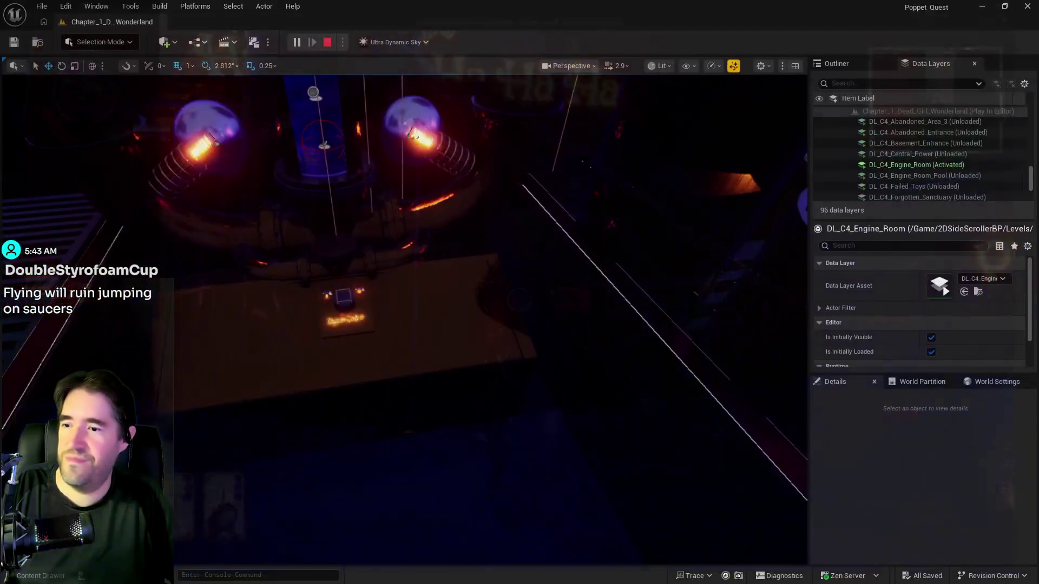
Stop the play session and orbit the viewport around the engine room
key("Escape")
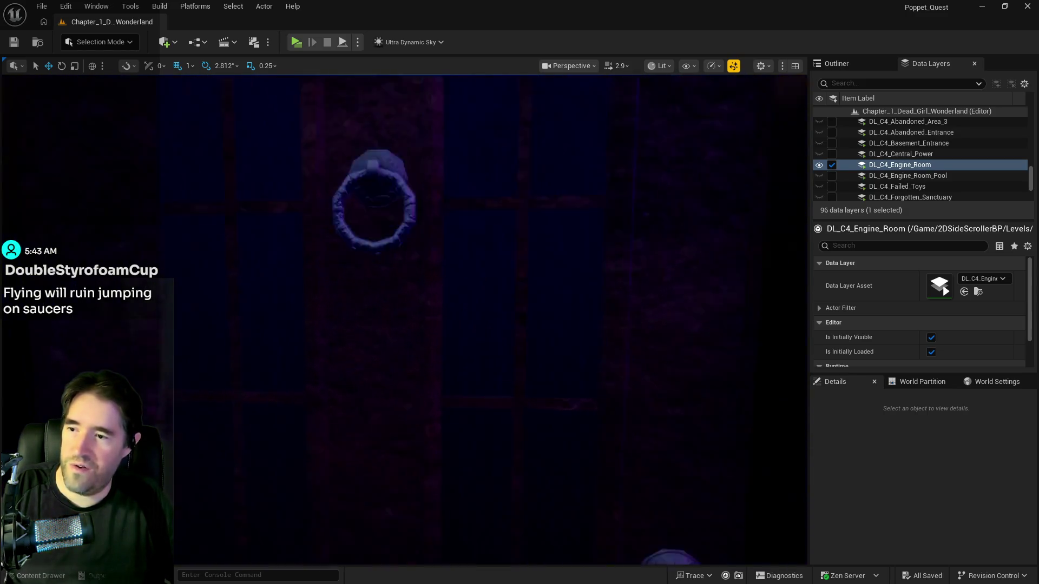
mouse_move(487, 271)
left_mouse_down()
mouse_move(411, 282)
mouse_move(422, 238)
mouse_move(444, 303)
mouse_move(422, 282)
mouse_move(395, 294)
mouse_move(330, 292)
mouse_move(297, 359)
mouse_move(187, 457)
mouse_move(1, 185)
left_mouse_up()
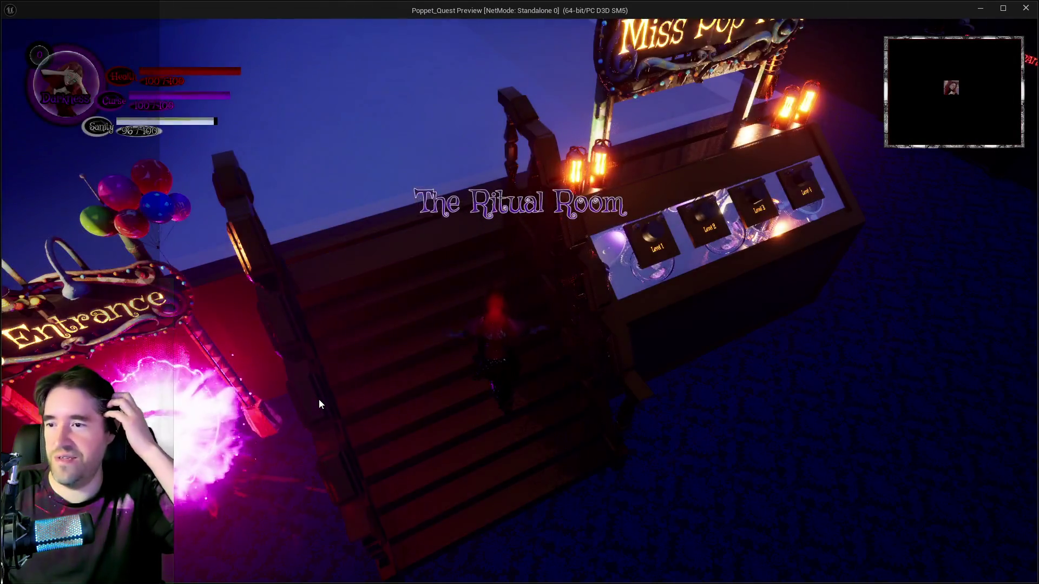
Walk back up the stairs and equip The World card from the card menu
key("s")
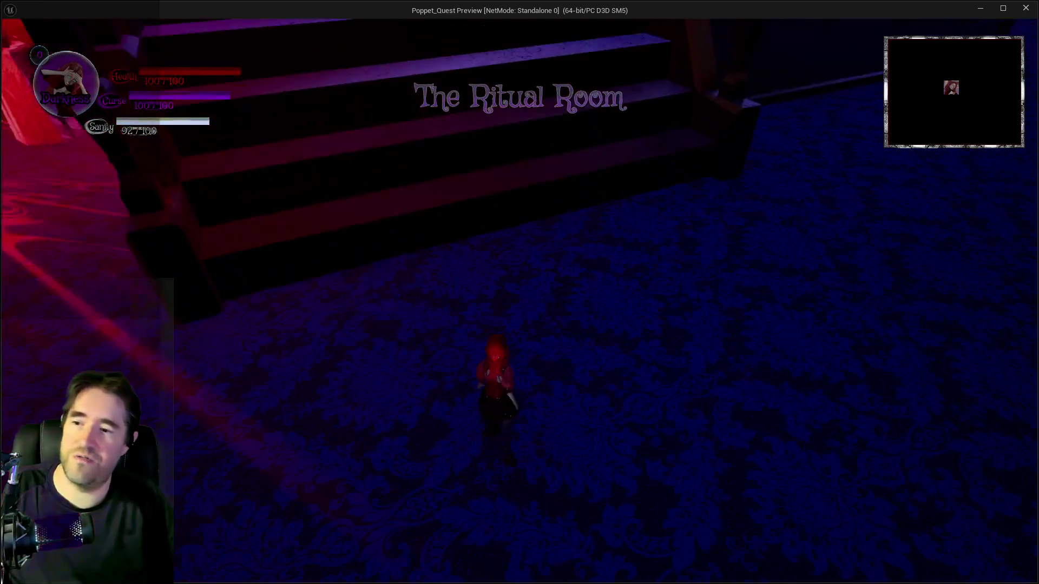
key("w")
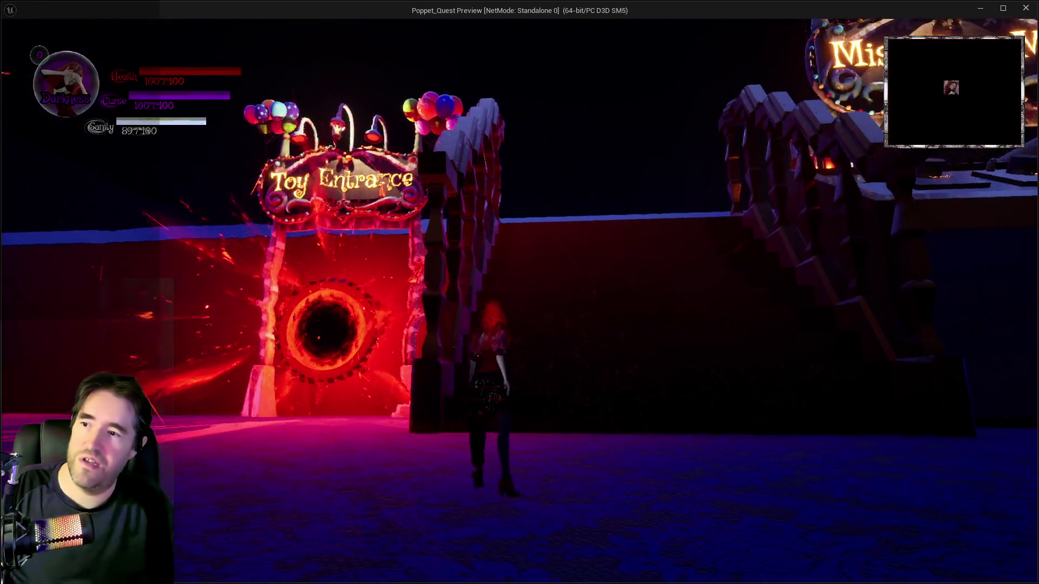
key("w")
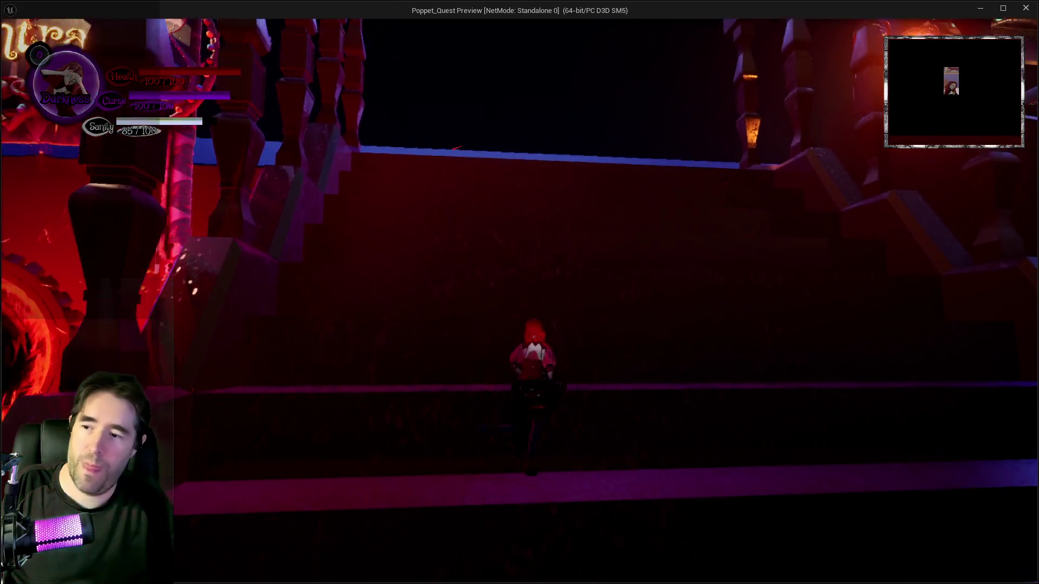
key("Escape")
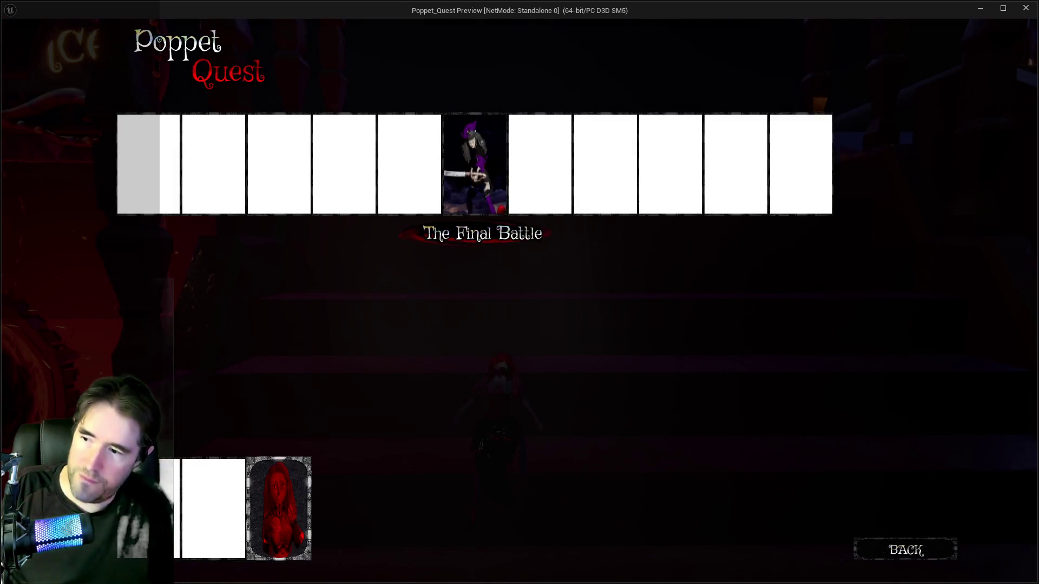
left_click(272, 522)
Glide the character across the Ritual Room's blue floor, then pause and resume the game
key("w")
key("space")
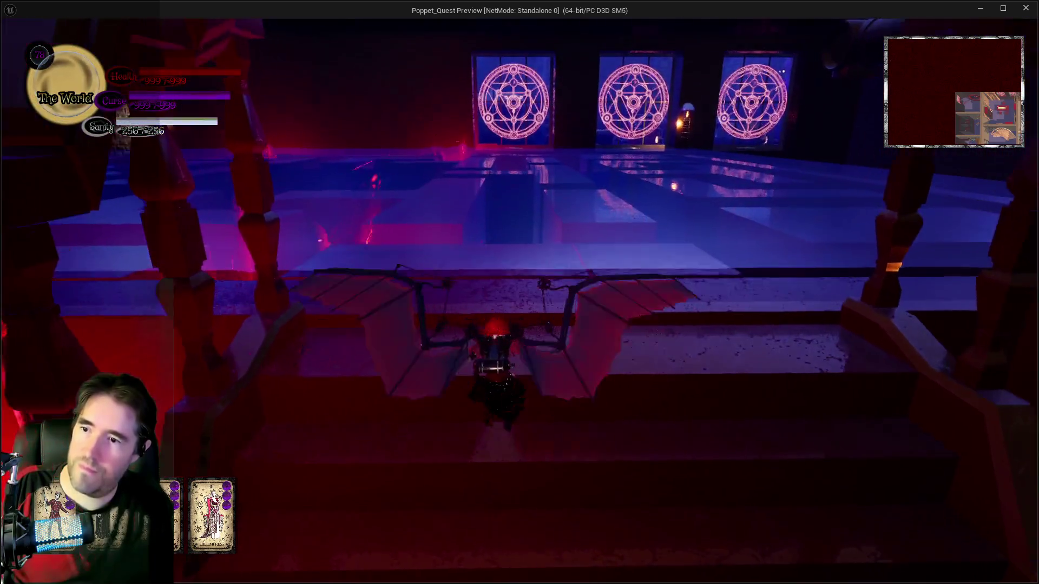
key("w")
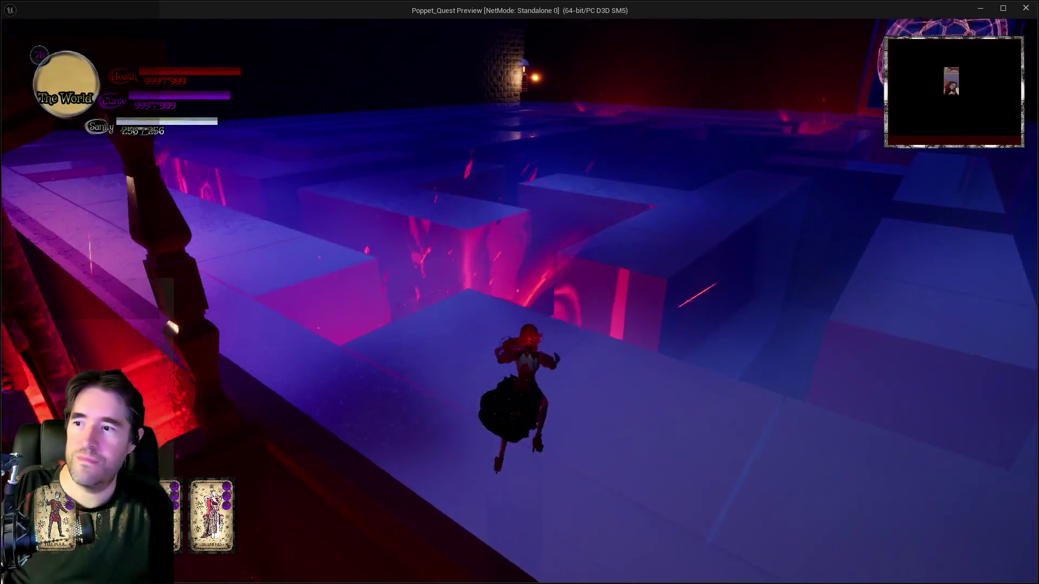
key("w")
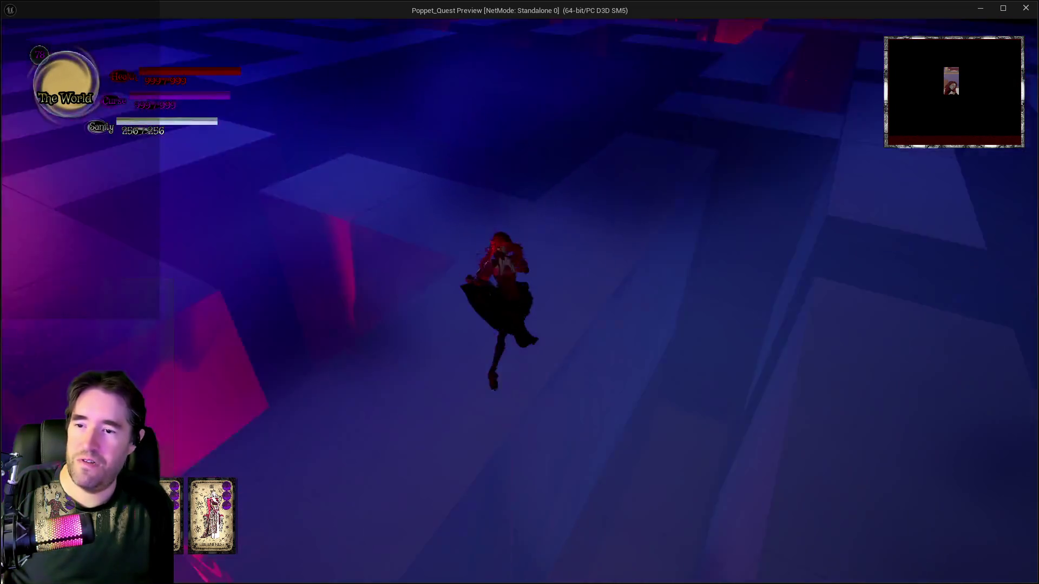
key("w")
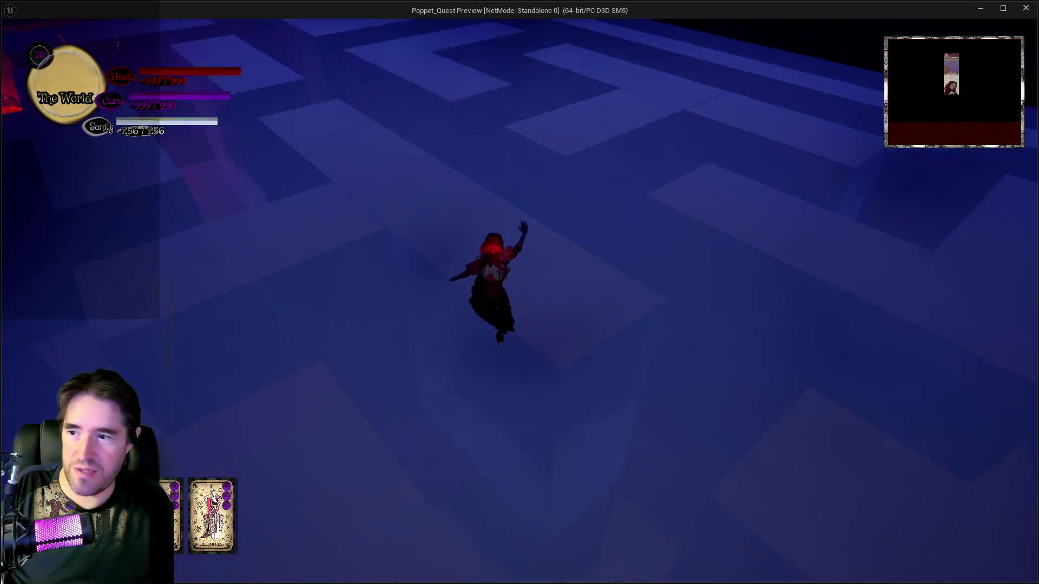
key("space")
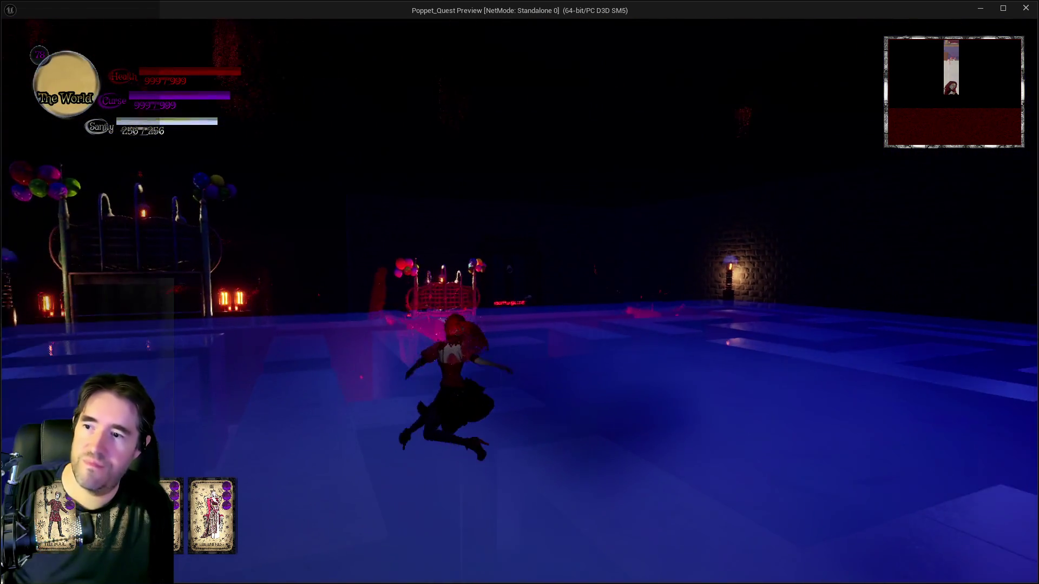
key("w")
key("space")
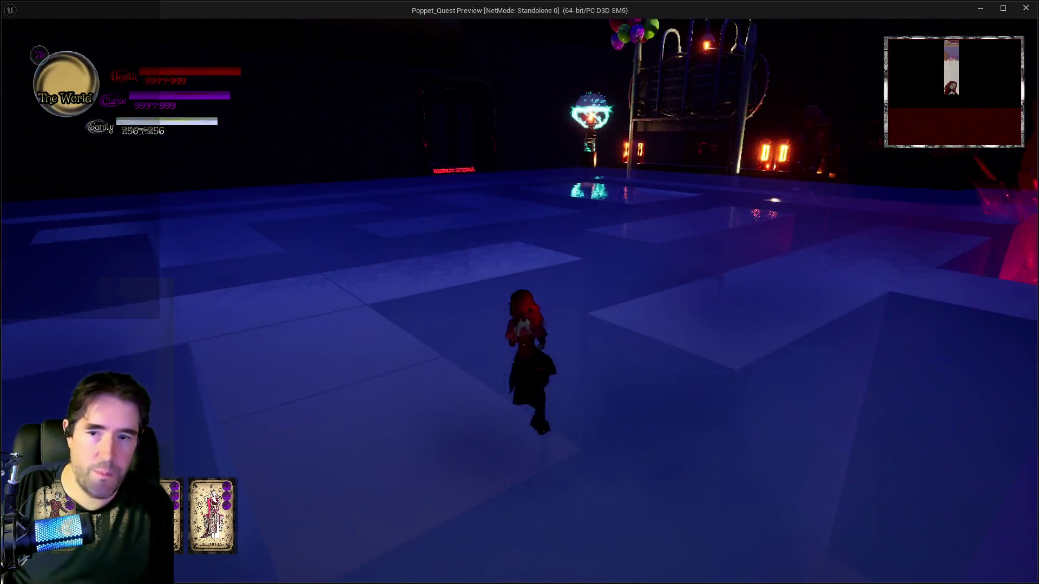
key("Escape")
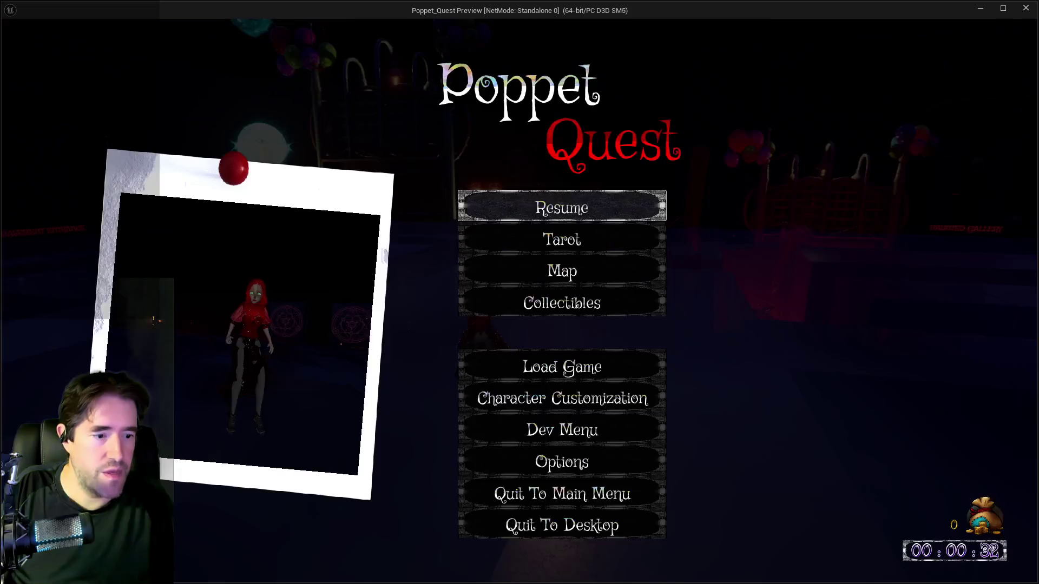
left_click(621, 208)
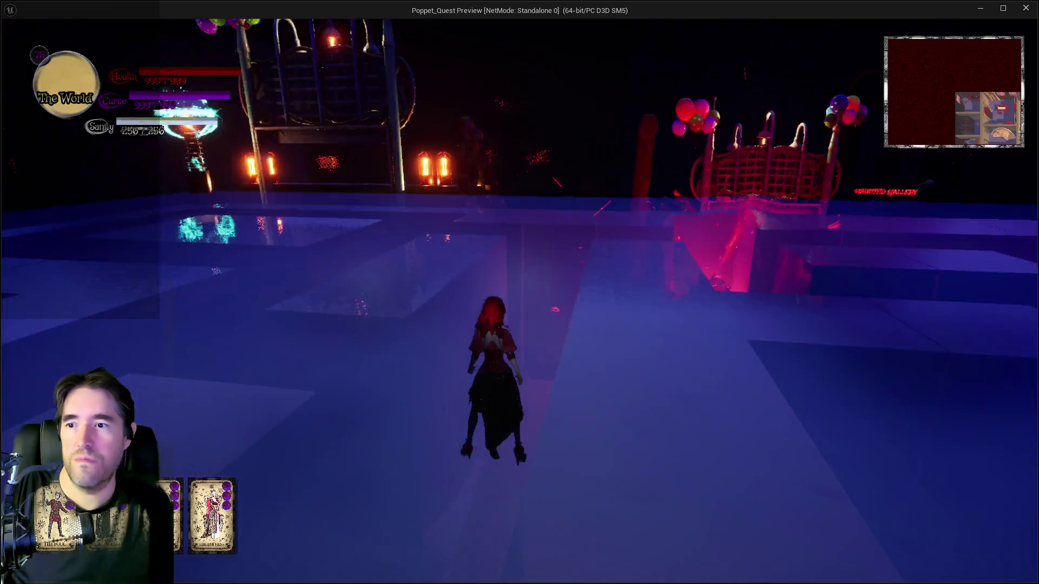
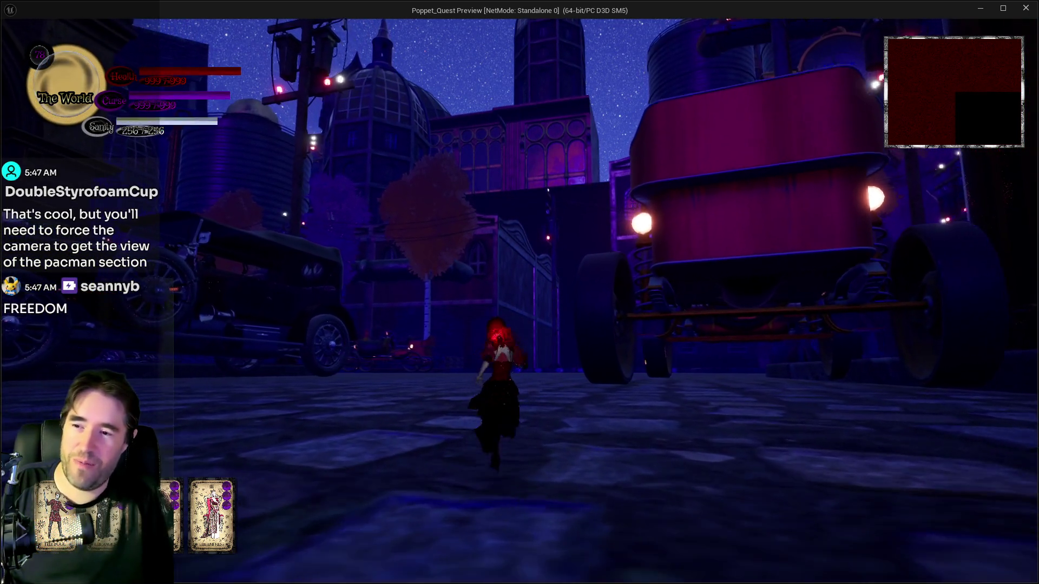
Run the character forward and left across the moonlit plaza, then close the standalone game preview
key("w")
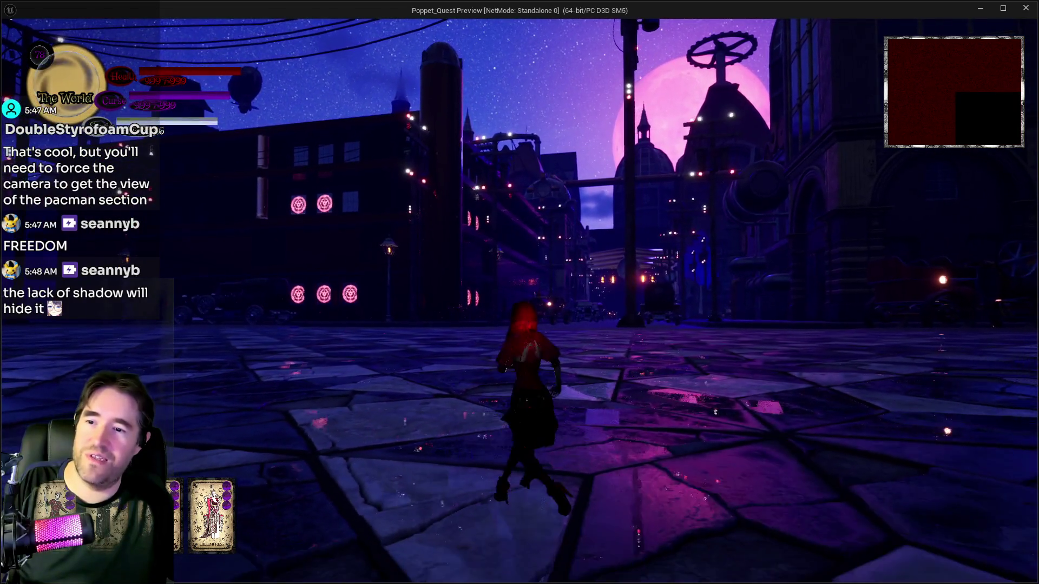
key("w")
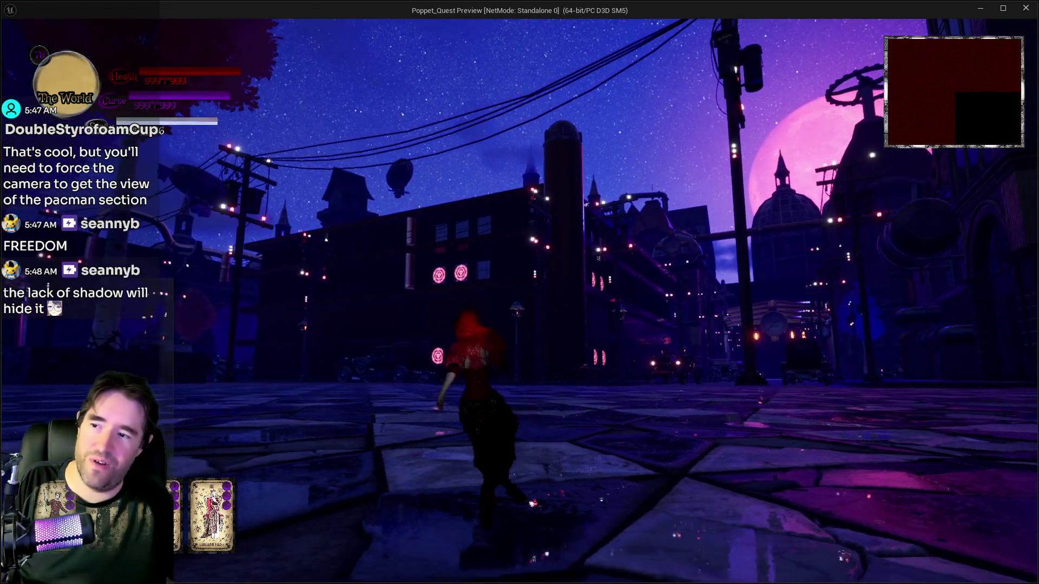
key("w")
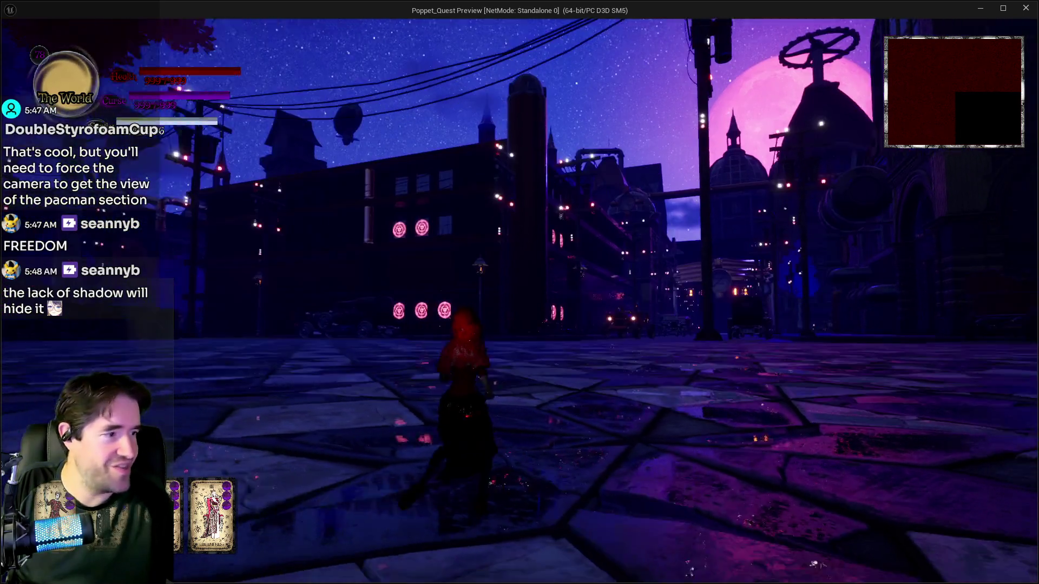
key("w")
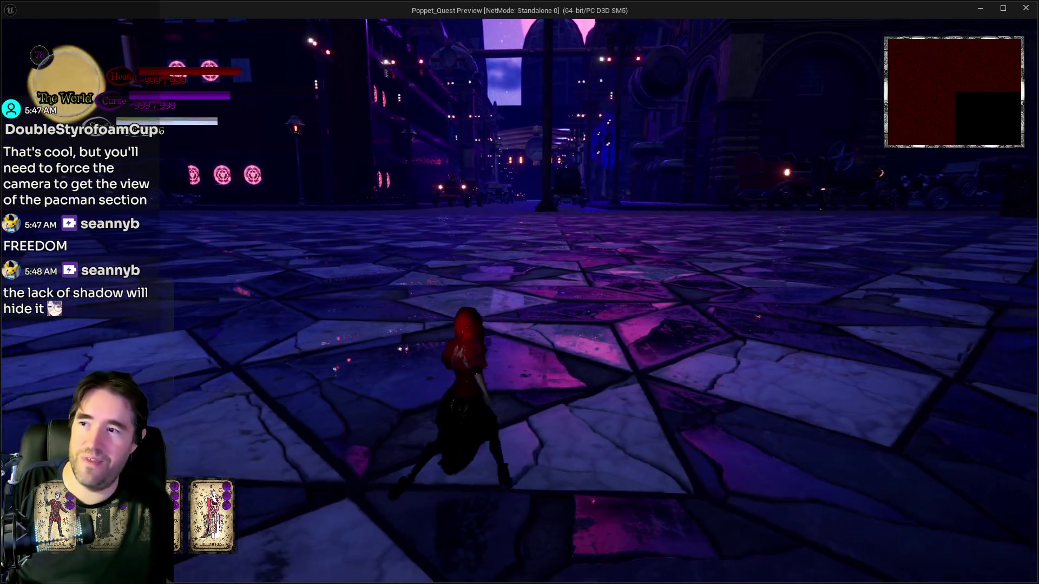
key("w")
key("w")
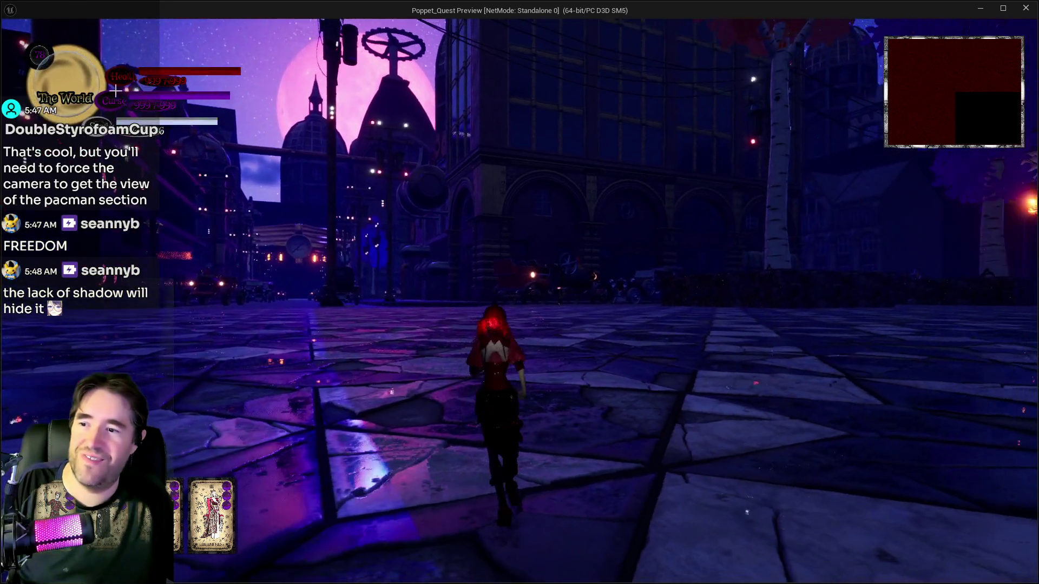
key("Escape")
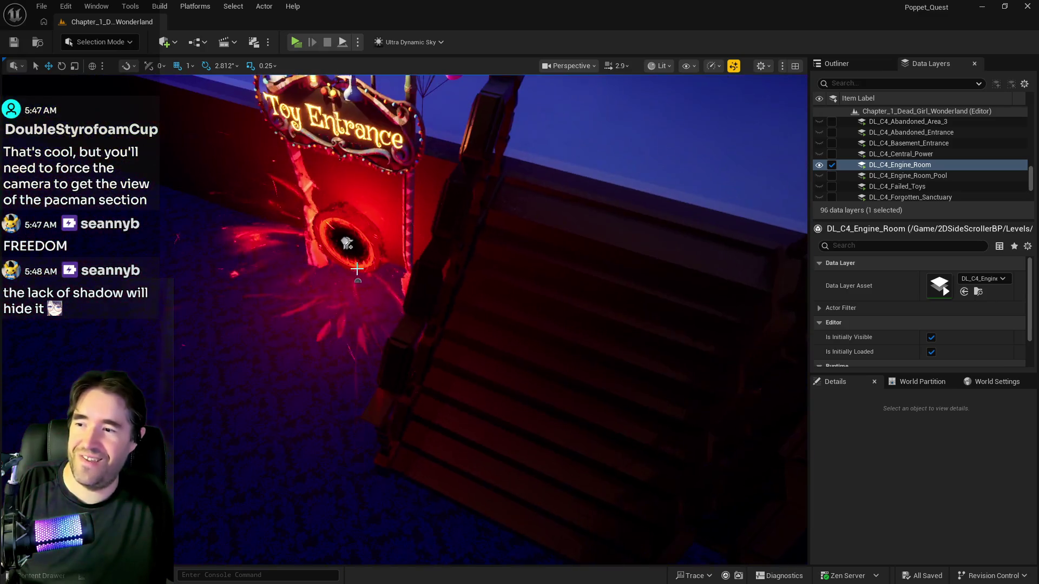
left_click(396, 244)
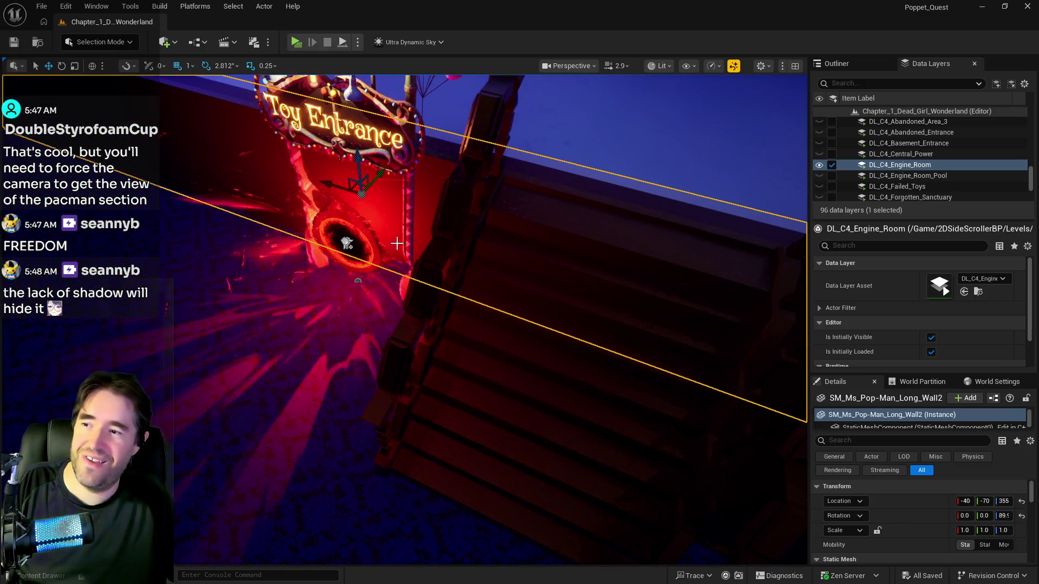
left_click(346, 244)
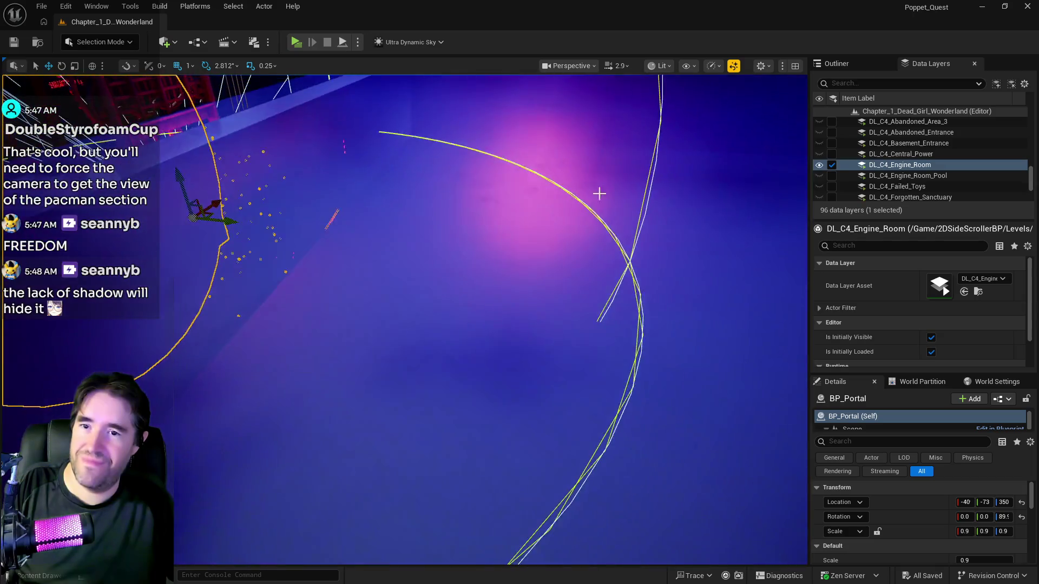
scroll(901, 164, "down", 10)
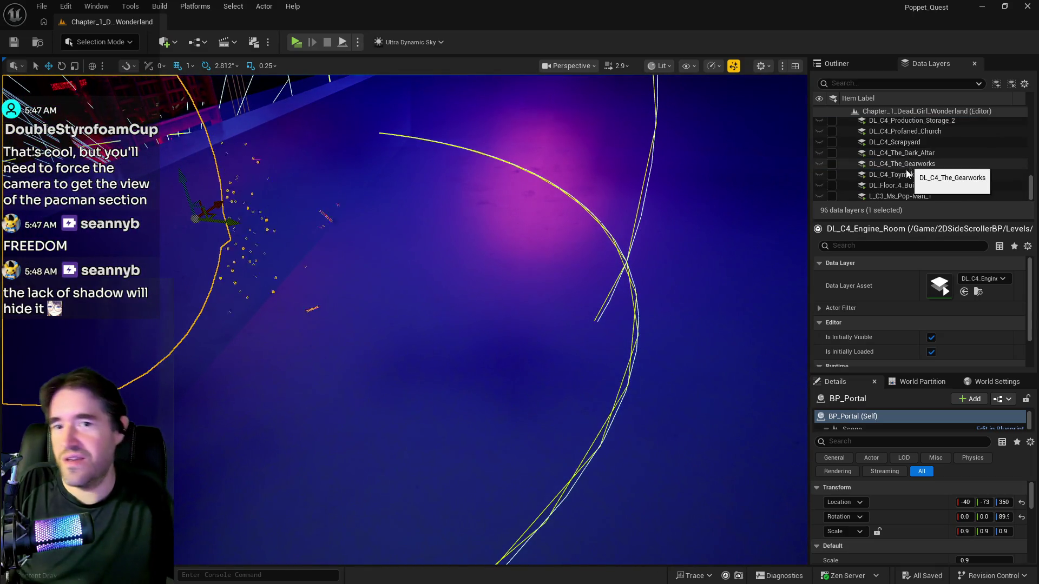
left_click(833, 198)
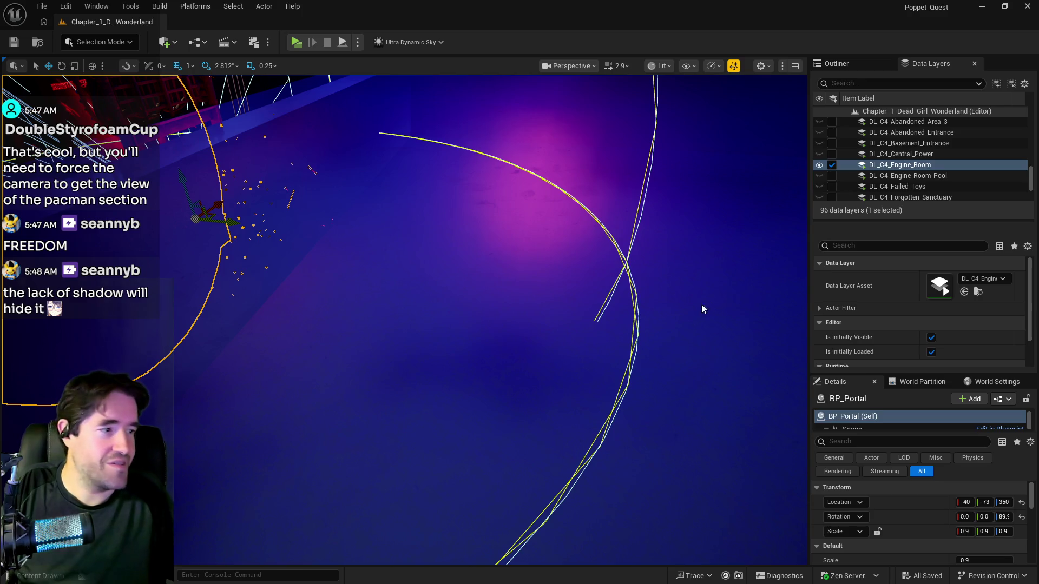
mouse_move(562, 289)
left_mouse_down()
mouse_move(563, 176)
mouse_move(541, 165)
mouse_move(541, 187)
mouse_move(541, 176)
mouse_move(585, 176)
mouse_move(584, 203)
left_mouse_up()
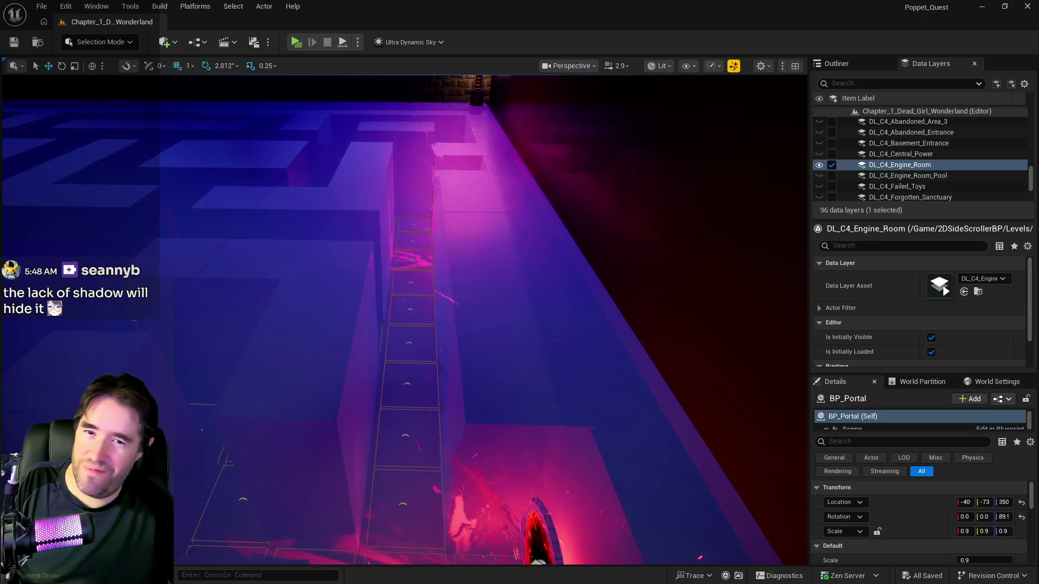
left_click_drag(584, 203, 585, 246)
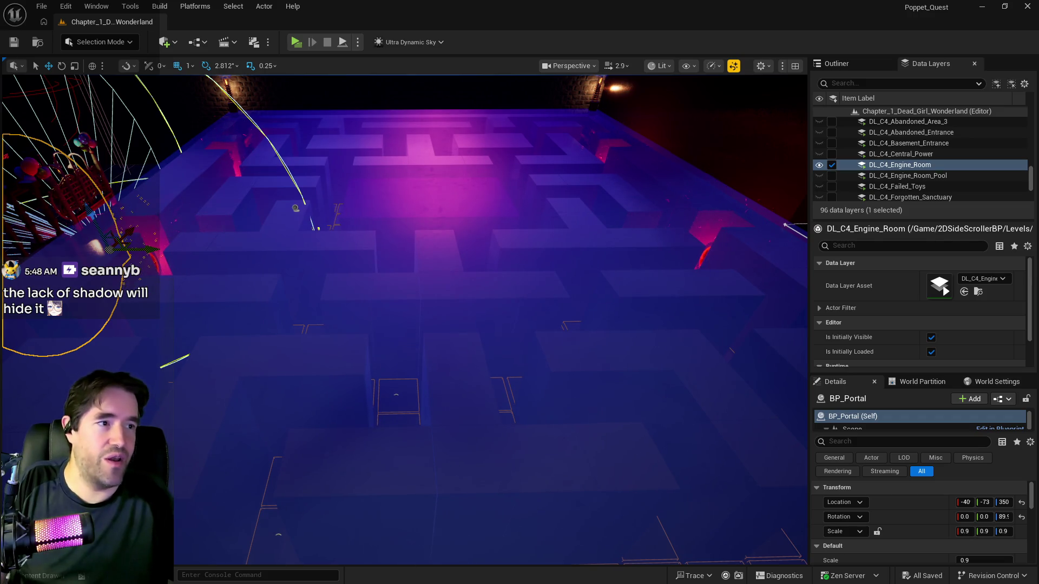
left_click_drag(567, 294, 567, 337)
left_click_drag(541, 273, 541, 274)
left_click_drag(436, 345, 437, 344)
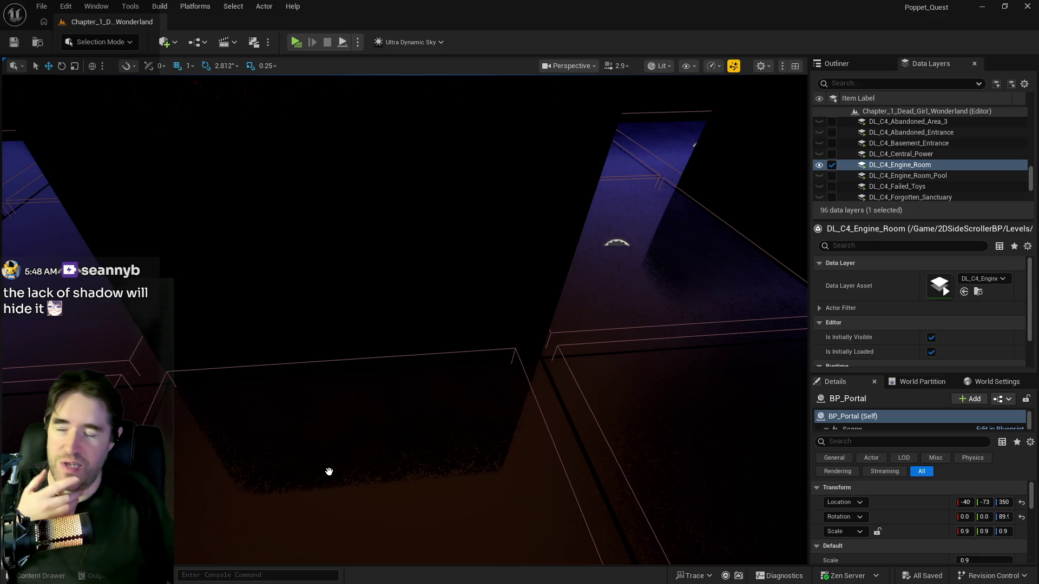
Frame the Stitch Thimblehead, test-move it up and sideways, then delete it and undo the deletion
left_click(372, 478)
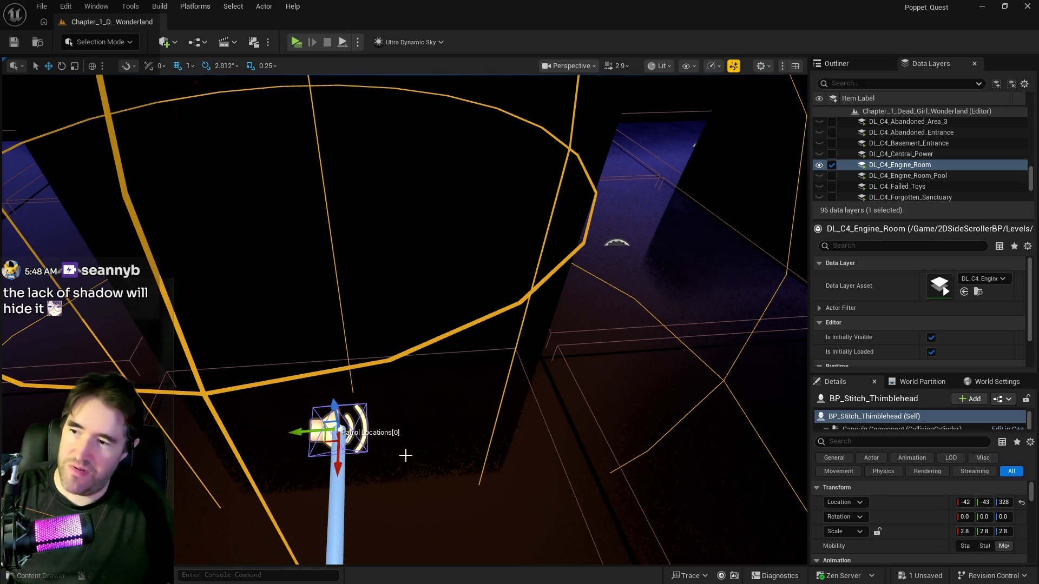
key("f")
mouse_move(438, 359)
left_mouse_down()
mouse_move(454, 270)
mouse_move(488, 184)
left_mouse_up()
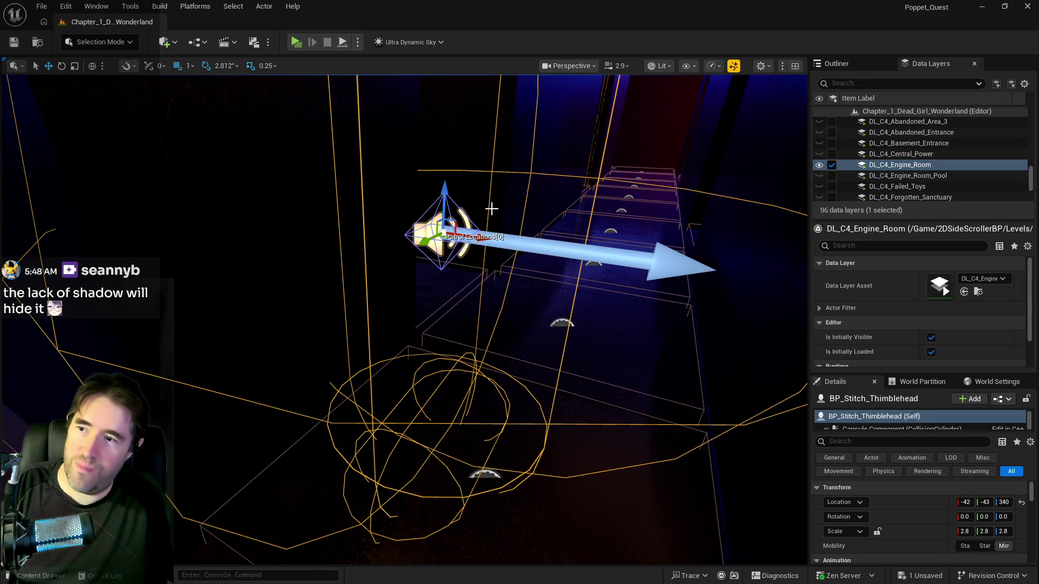
mouse_move(474, 234)
left_mouse_down()
mouse_move(536, 244)
mouse_move(455, 250)
mouse_move(509, 353)
left_mouse_up()
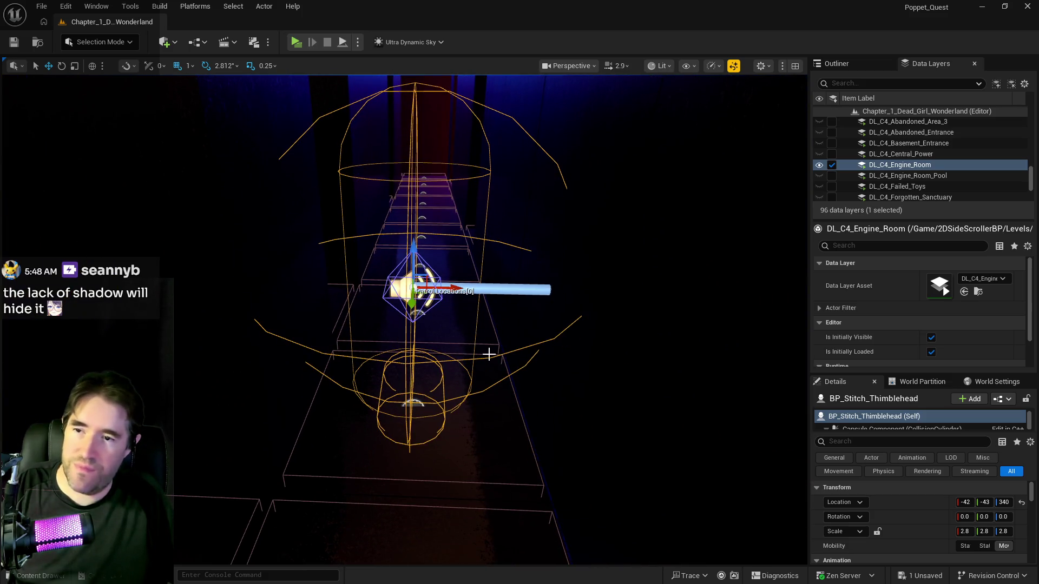
key("Delete")
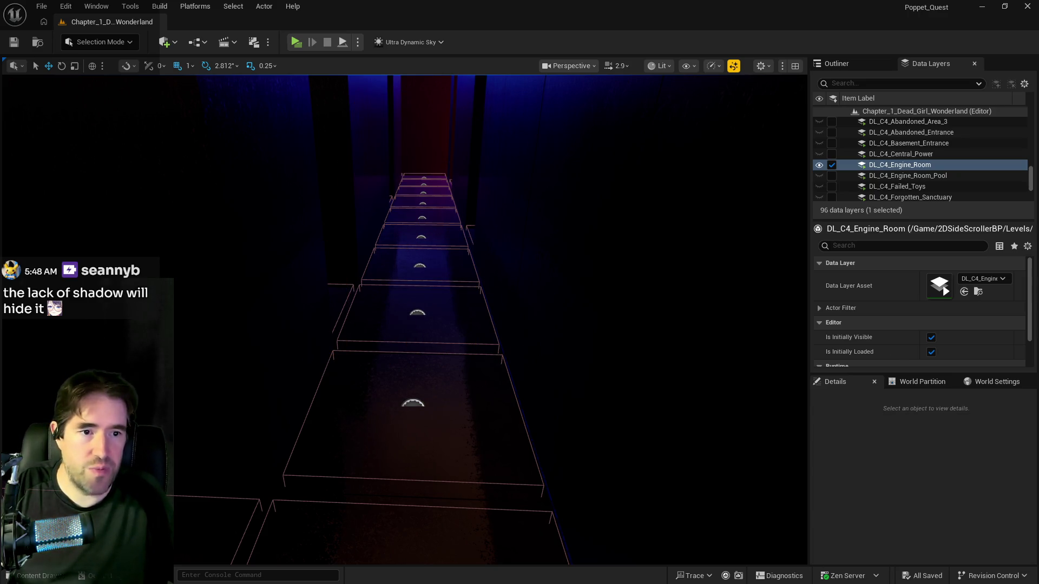
key("ctrl+z")
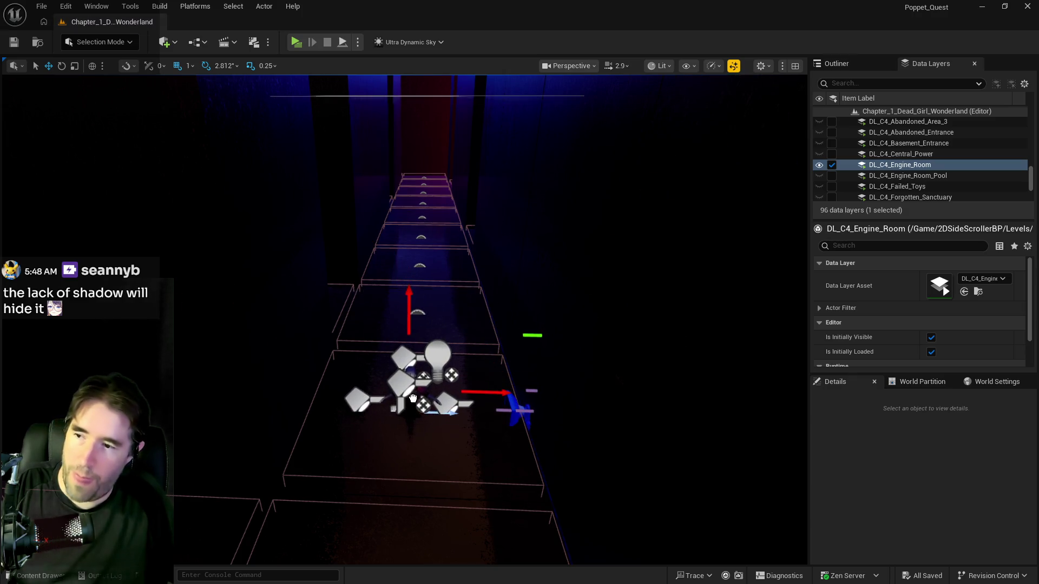
Select and frame BP_Poppet, then copy its Location (-42, -43, 328) from Details
left_click(441, 369)
key("f")
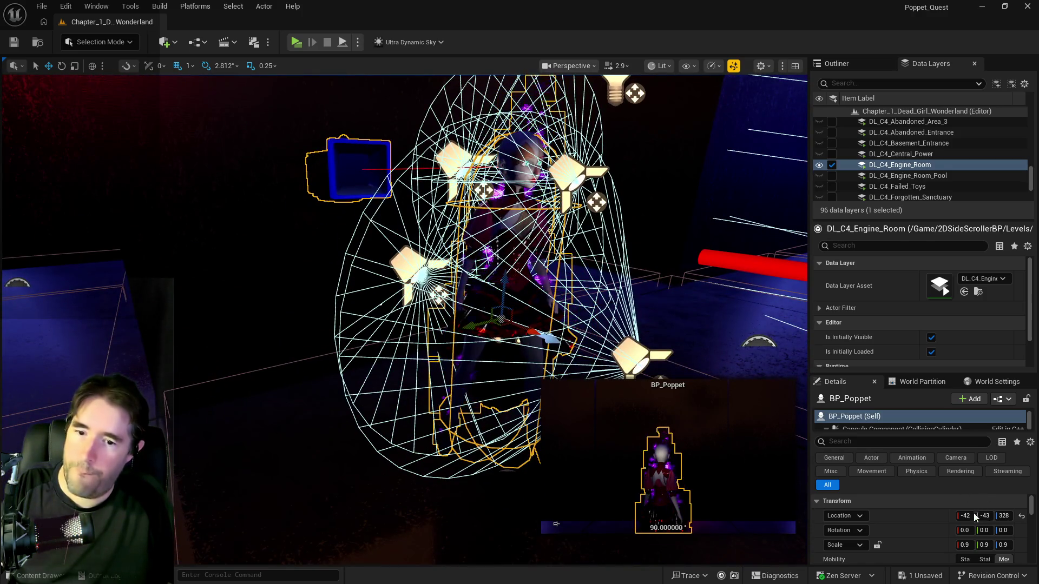
right_click(928, 520)
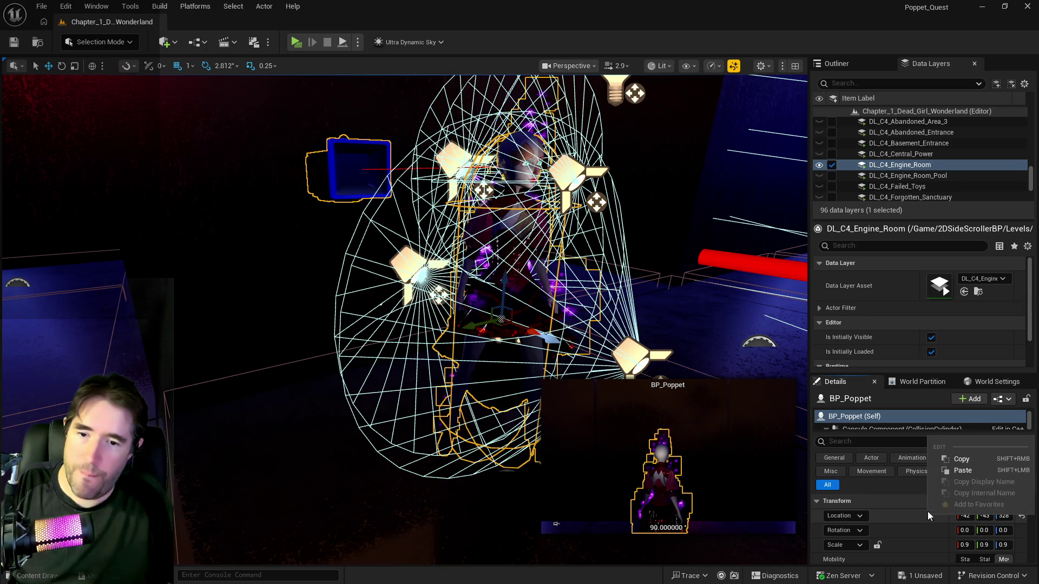
left_click(957, 459)
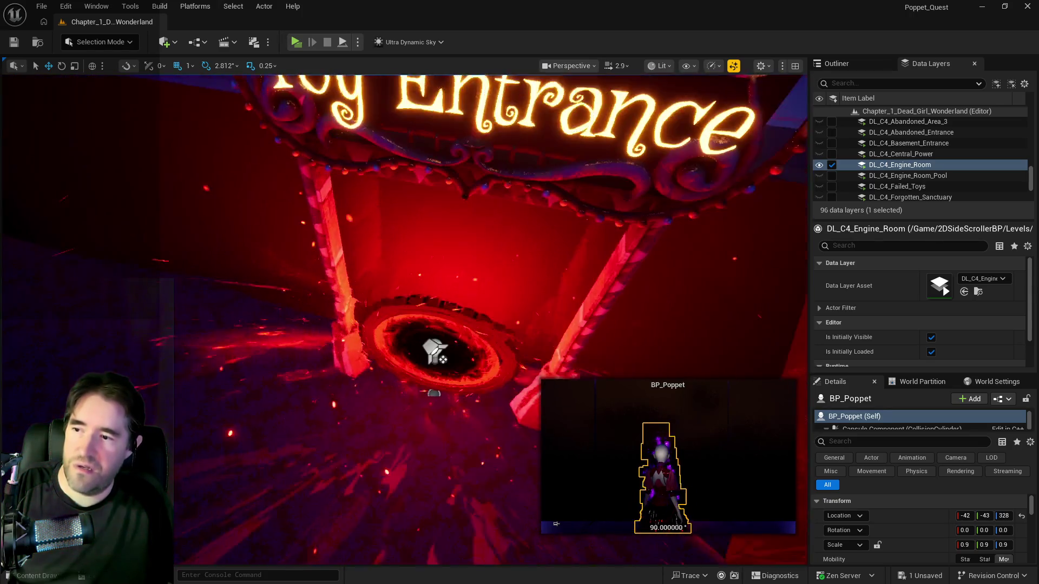
Paste the Poppet's location into the portal's Teleport Transform location
left_click(398, 298)
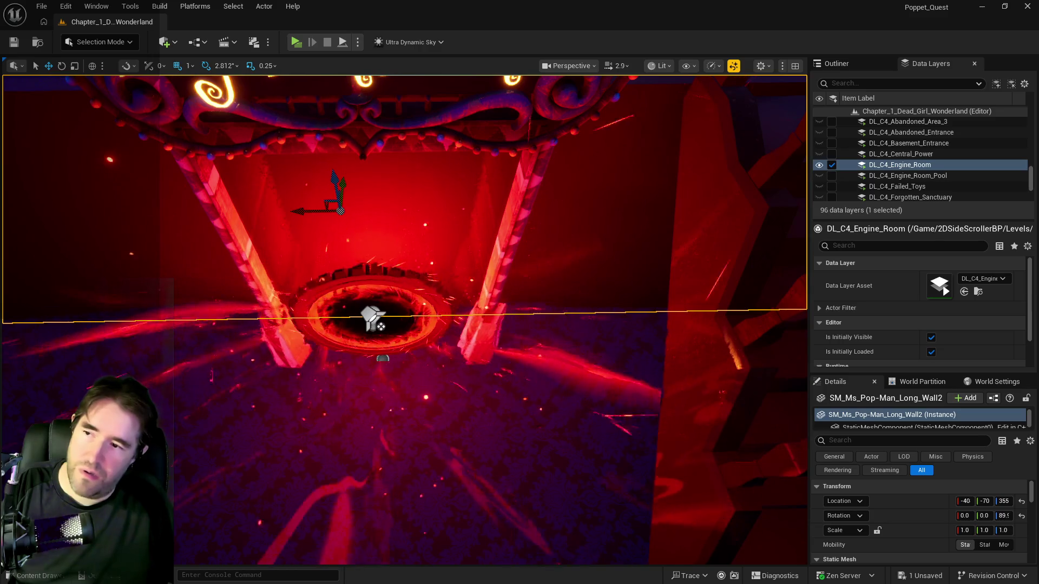
left_click(373, 318)
scroll(930, 522, "down", 5)
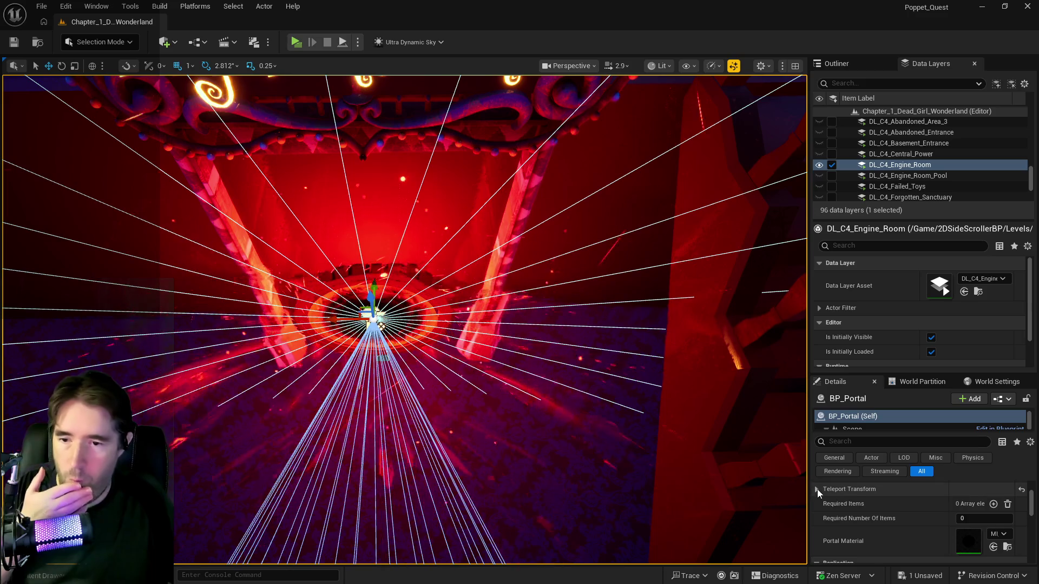
left_click(817, 488)
right_click(880, 503)
left_click(897, 534)
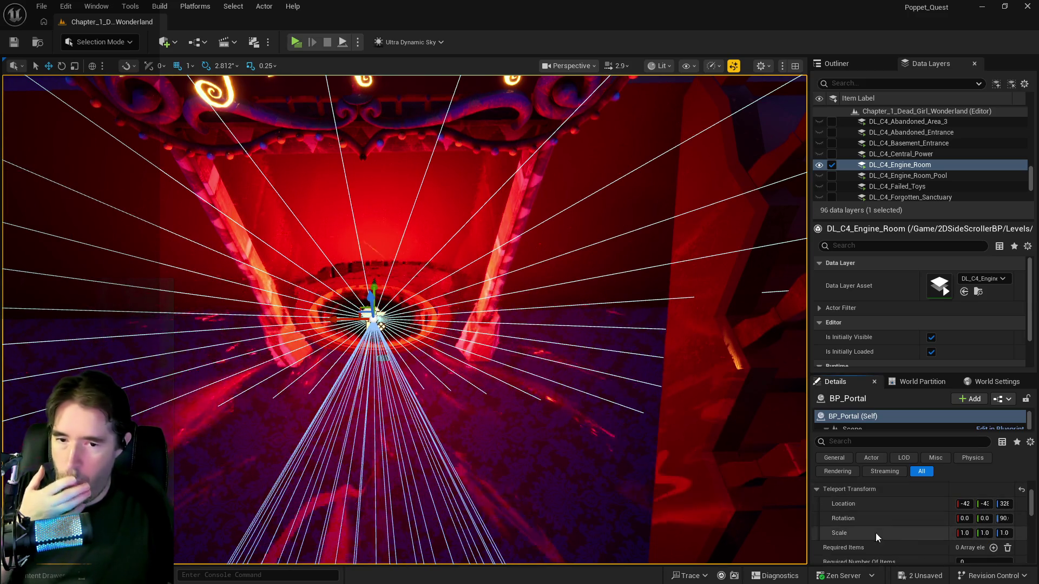
Check the Poppet's position, then fly the view through the corridor to the red-room portal
key("f")
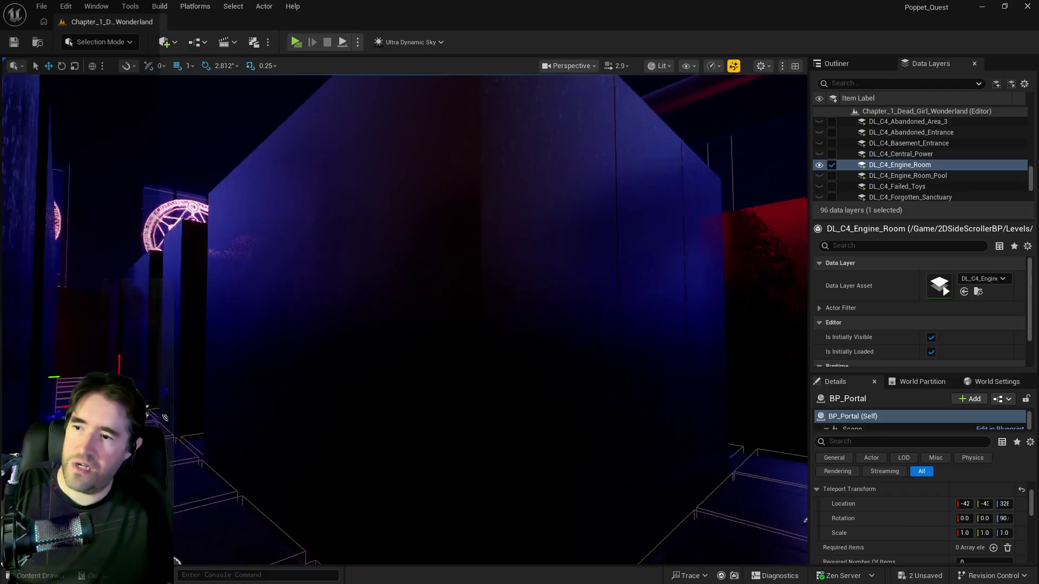
scroll(697, 509, "up", 2)
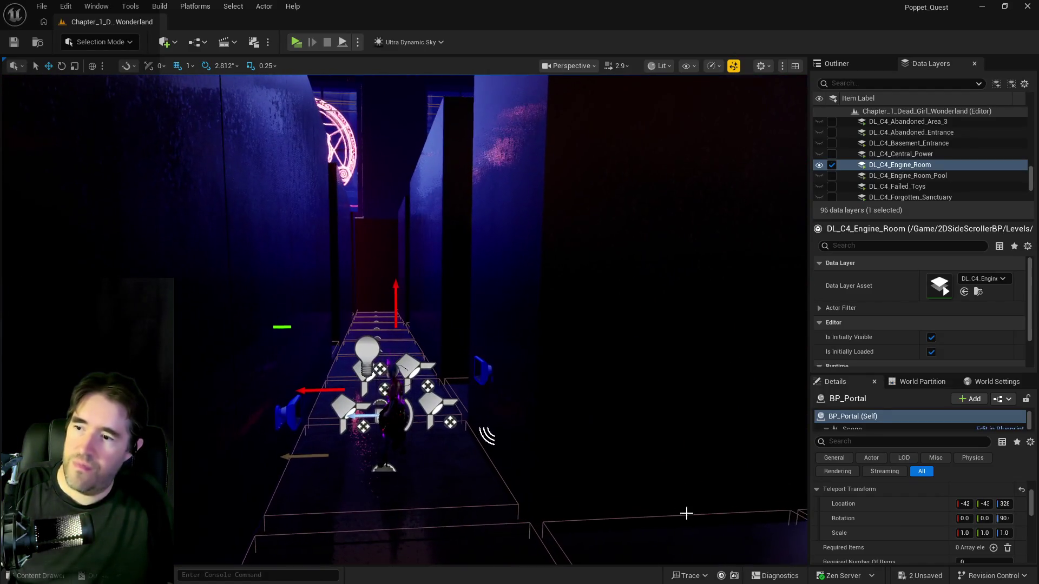
left_click(394, 418)
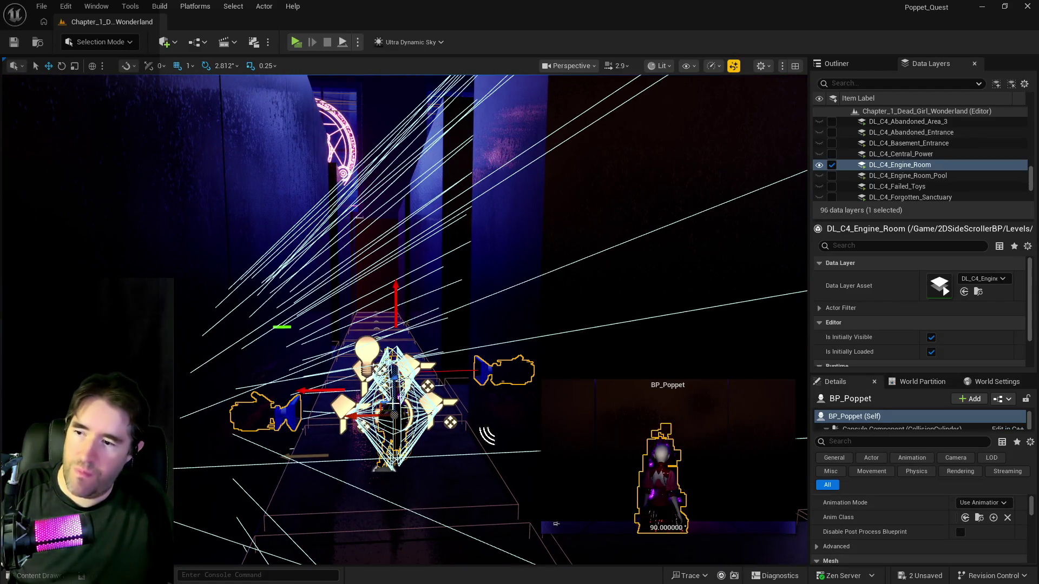
scroll(878, 543, "up", 3)
left_click_drag(749, 520, 638, 500)
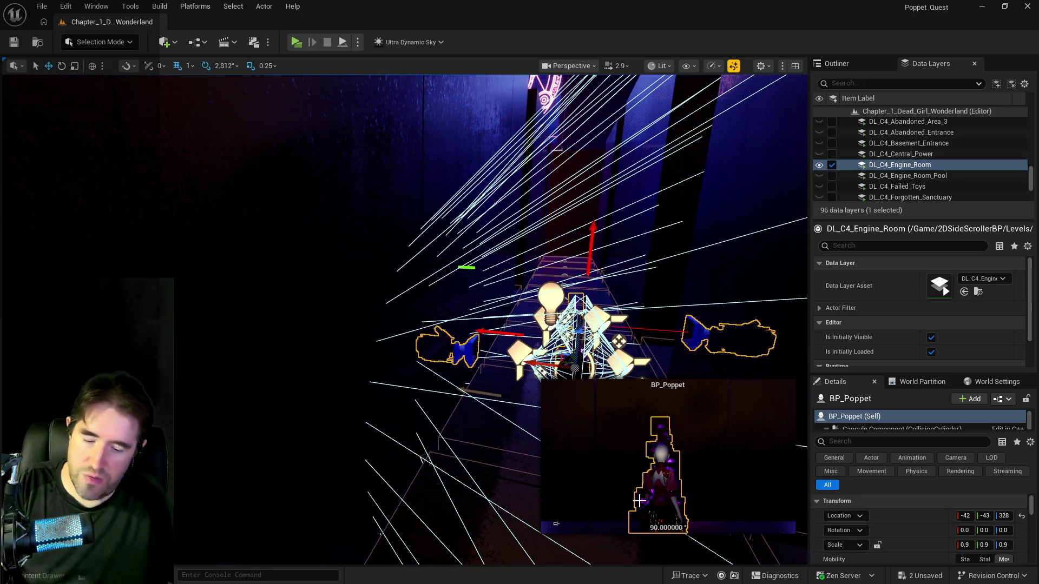
left_click(702, 547)
key("Up")
key("Up")
key("Up")
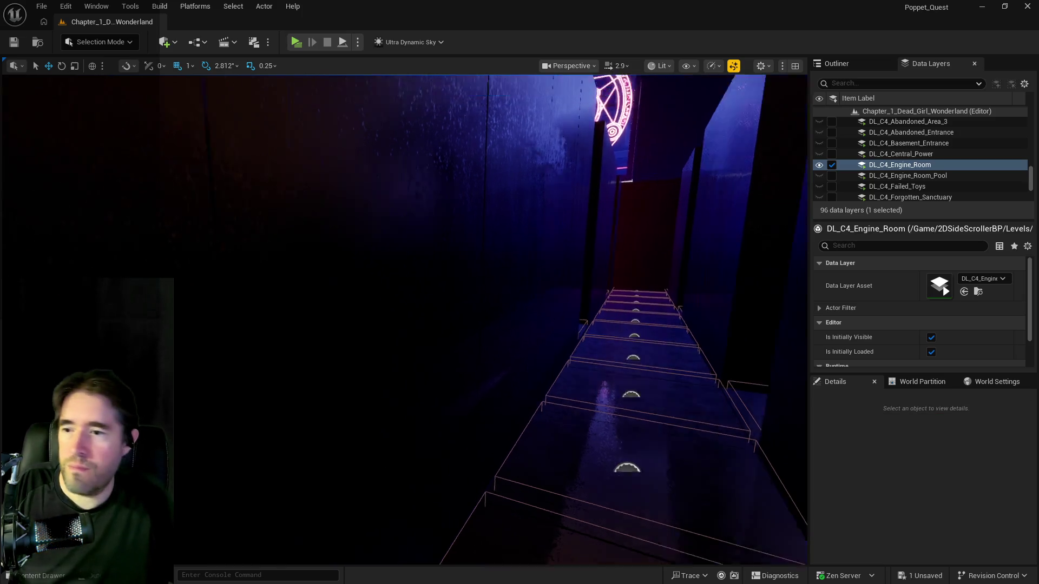
key("Up")
key("Up")
key("Up")
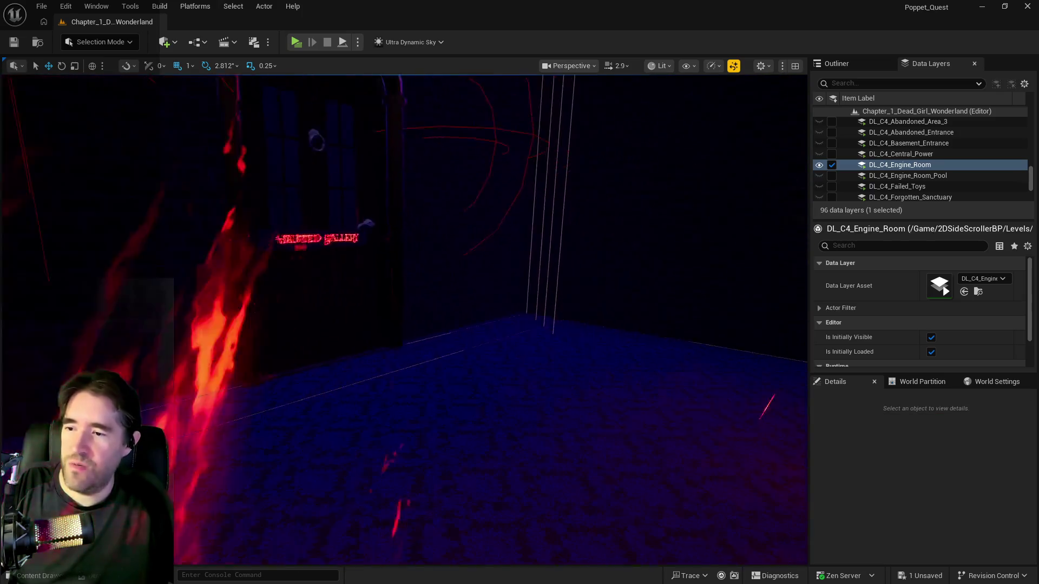
key("Up")
key("Up")
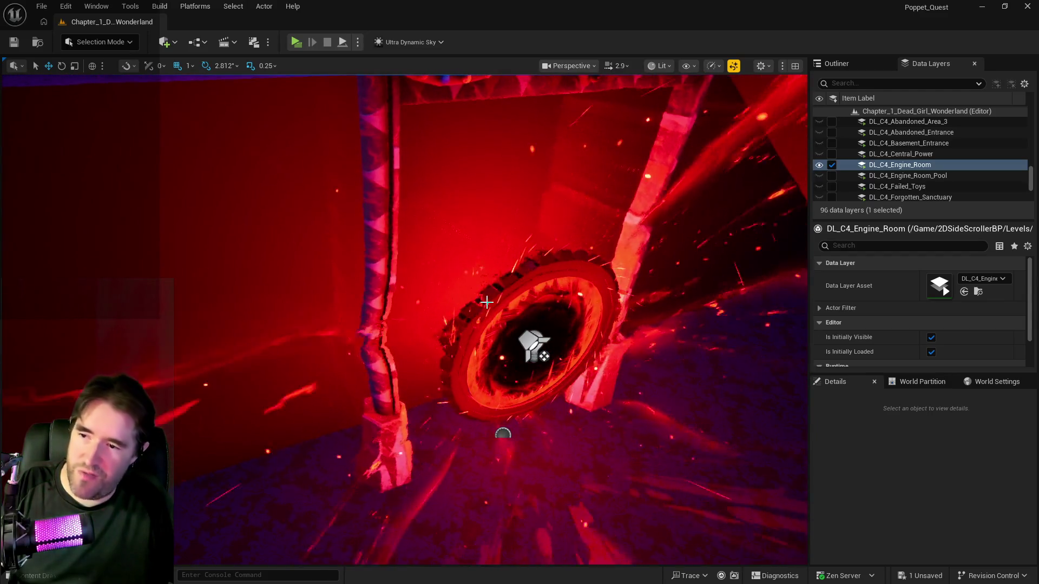
Set the portal's Teleport Transform rotation yaw (Z) from 90 to 0
left_click(533, 348)
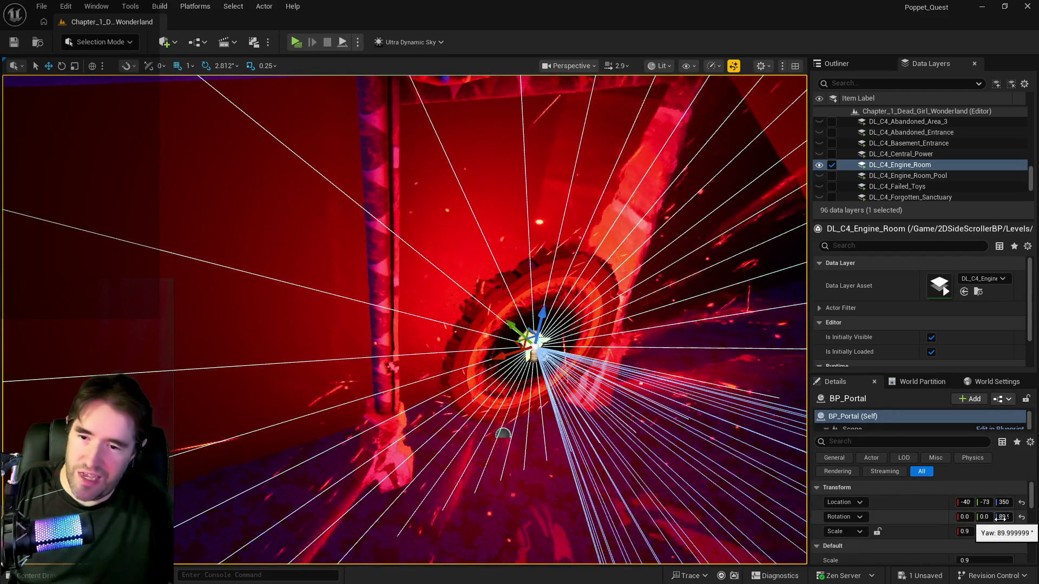
scroll(991, 540, "down", 2)
scroll(991, 540, "down", 1)
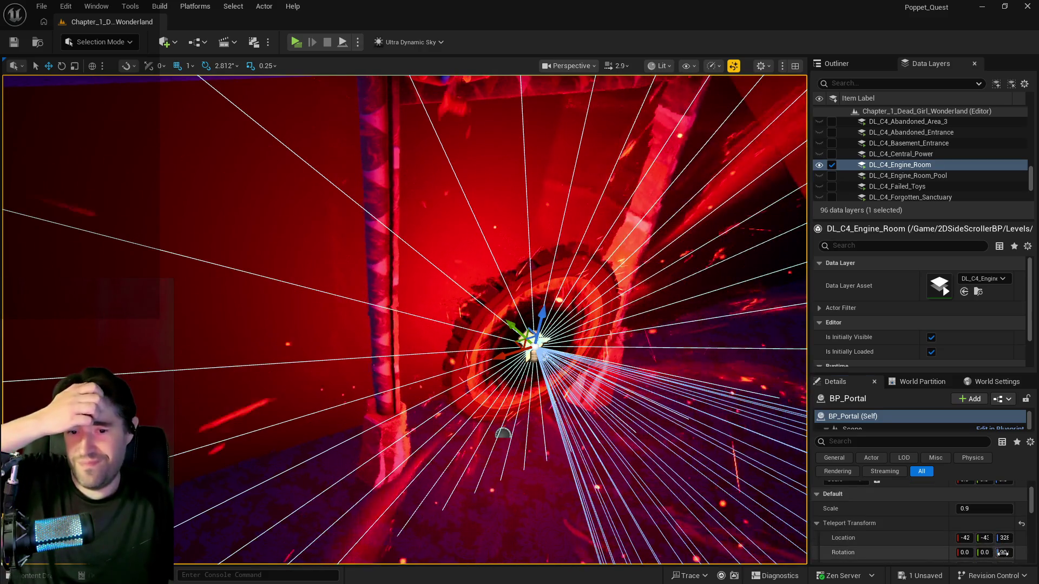
left_click(1004, 553)
type("0")
key("Return")
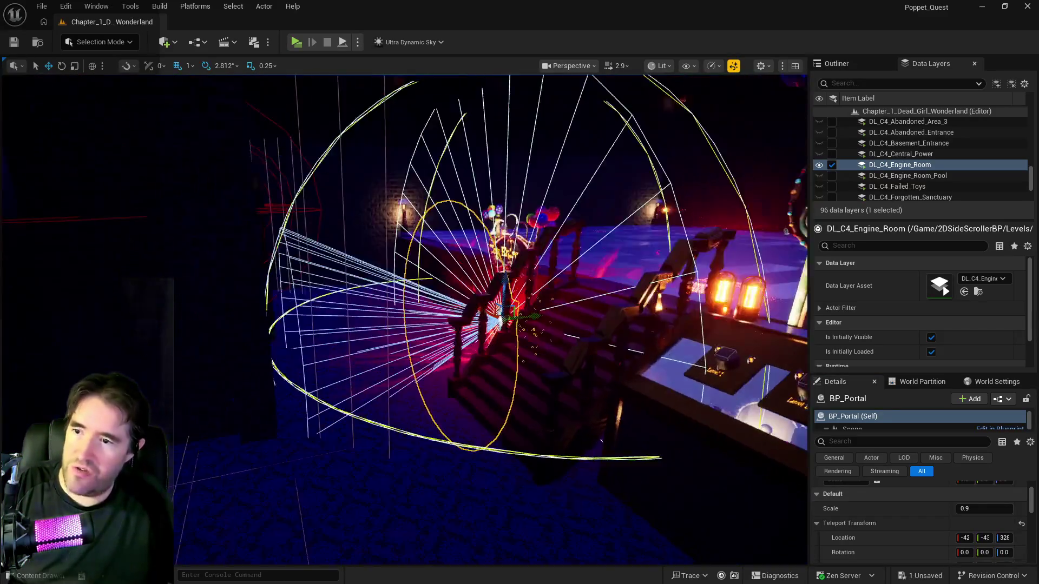
left_click(867, 63)
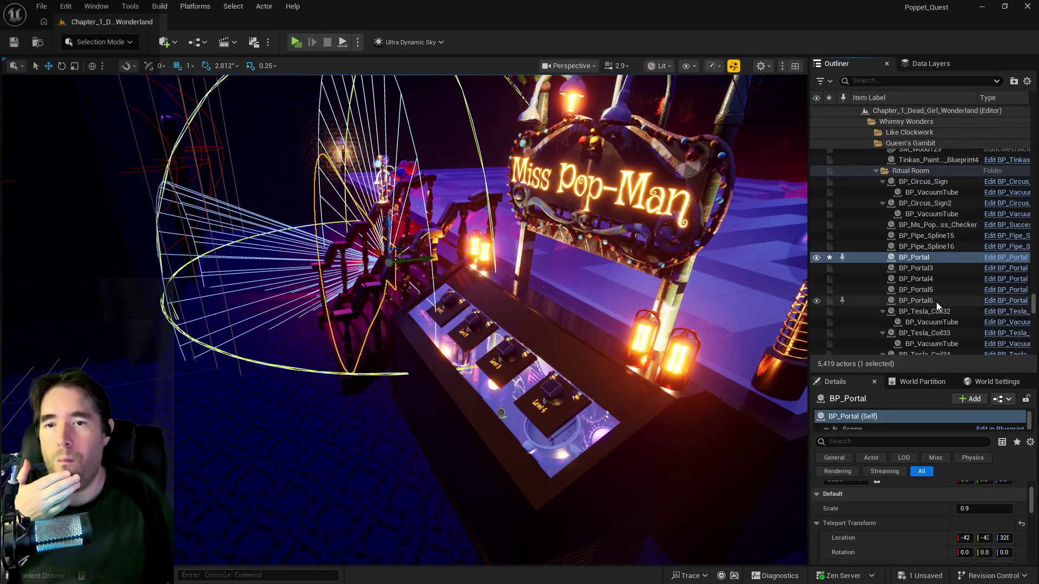
Find and select BP_Ms_Pop-Man_1_Success_Checker in the Outliner
scroll(935, 302, "down", 3)
scroll(936, 302, "down", 4)
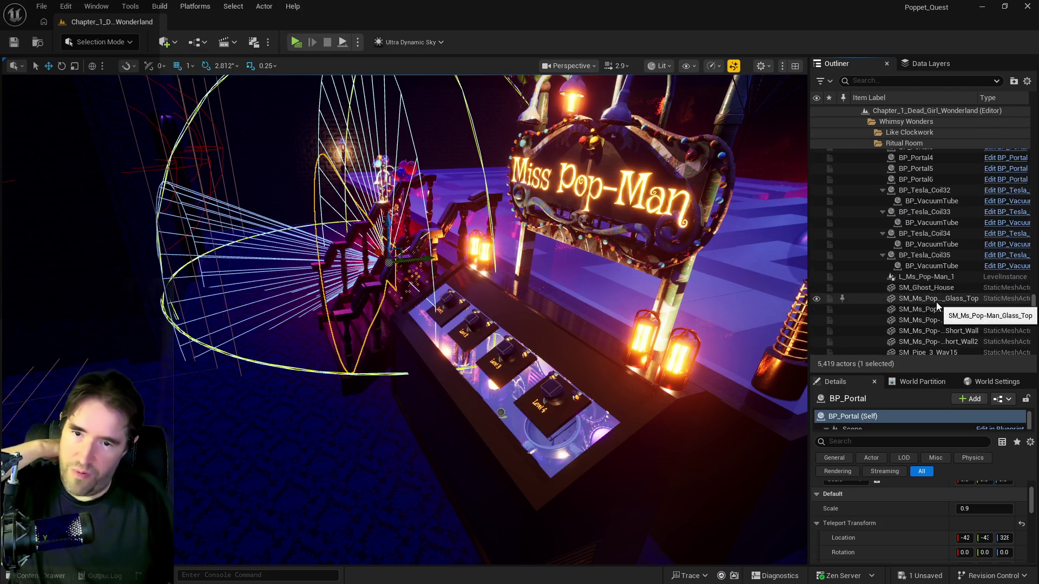
scroll(935, 290, "down", 3)
scroll(937, 302, "up", 8)
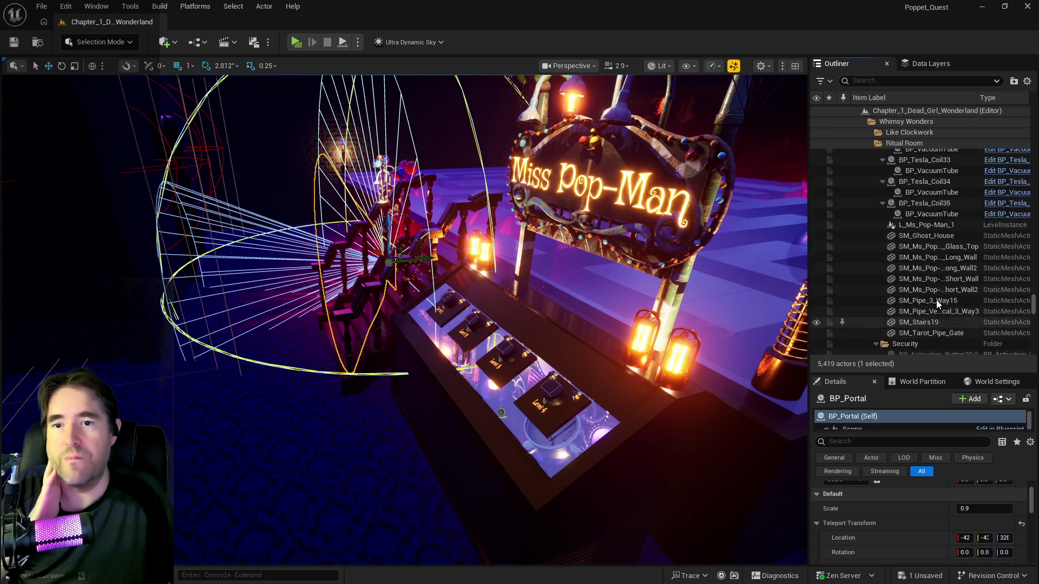
scroll(936, 300, "up", 1)
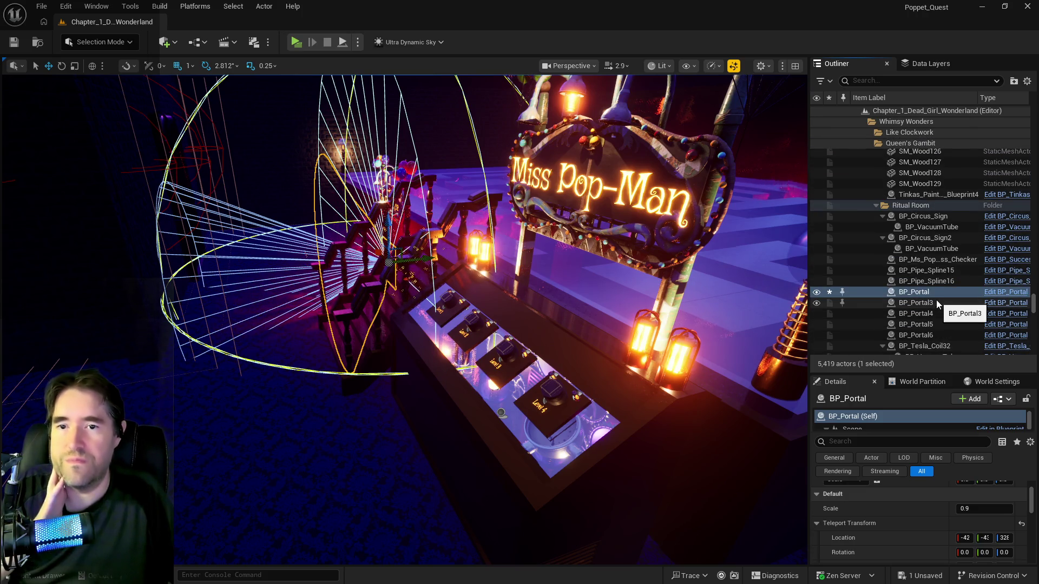
left_click(924, 262)
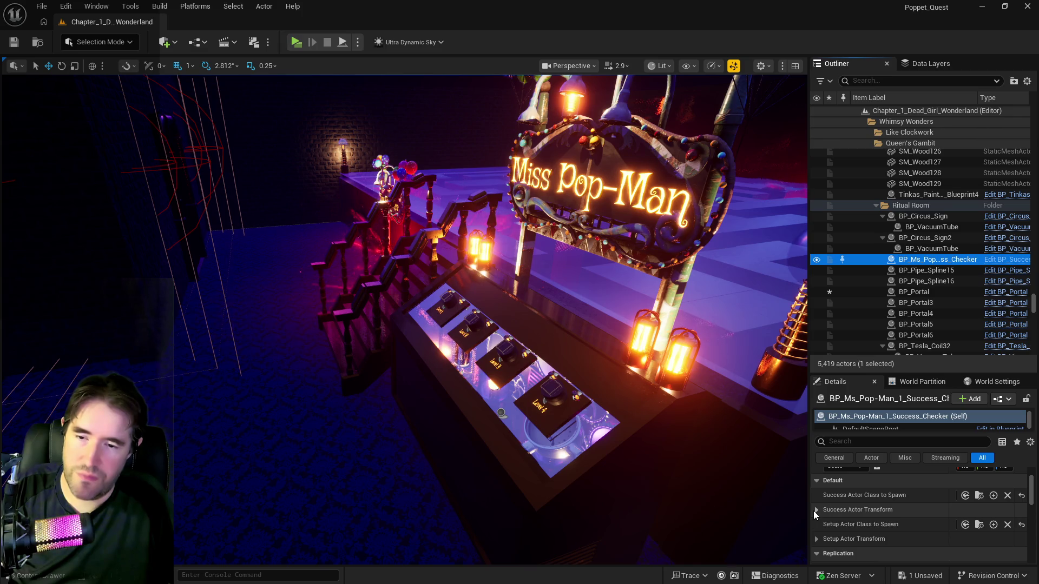
Review the checker's Setup Actor Transform values in Details, then open its Blueprint
left_click(817, 539)
scroll(865, 534, "down", 3)
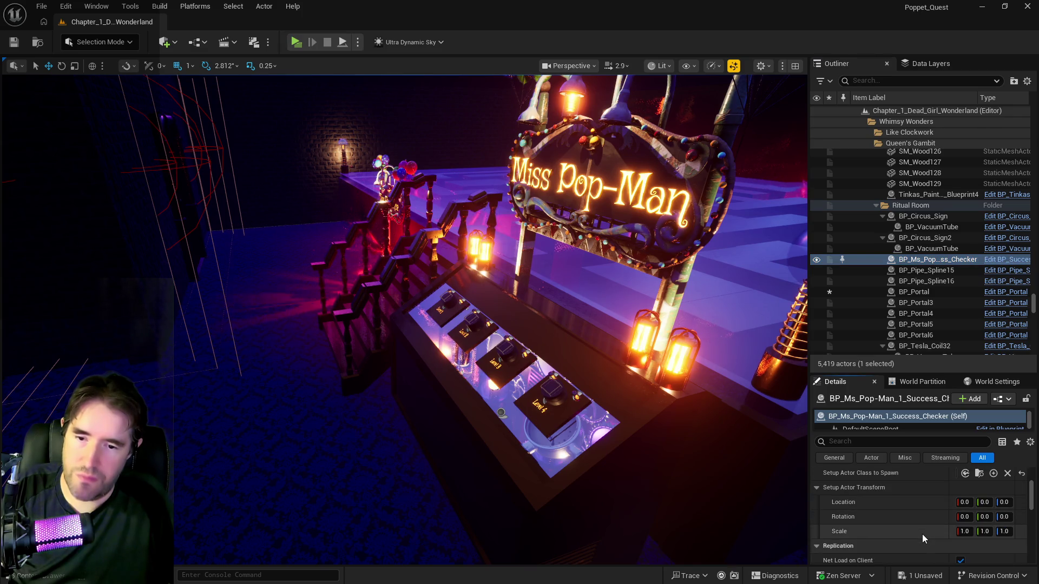
scroll(919, 533, "down", 5)
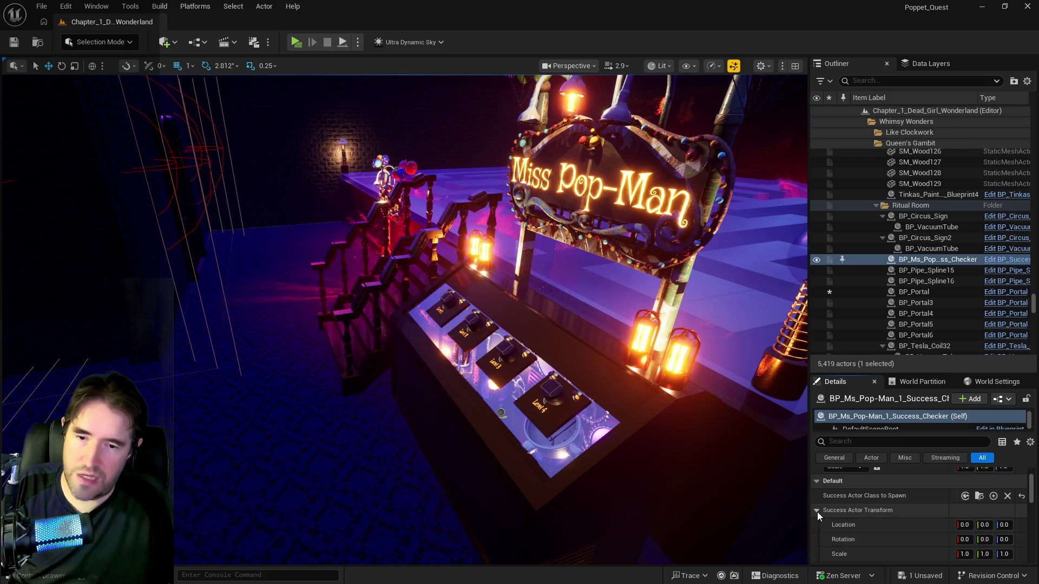
scroll(865, 528, "up", 4)
scroll(875, 530, "up", 2)
scroll(875, 531, "up", 3)
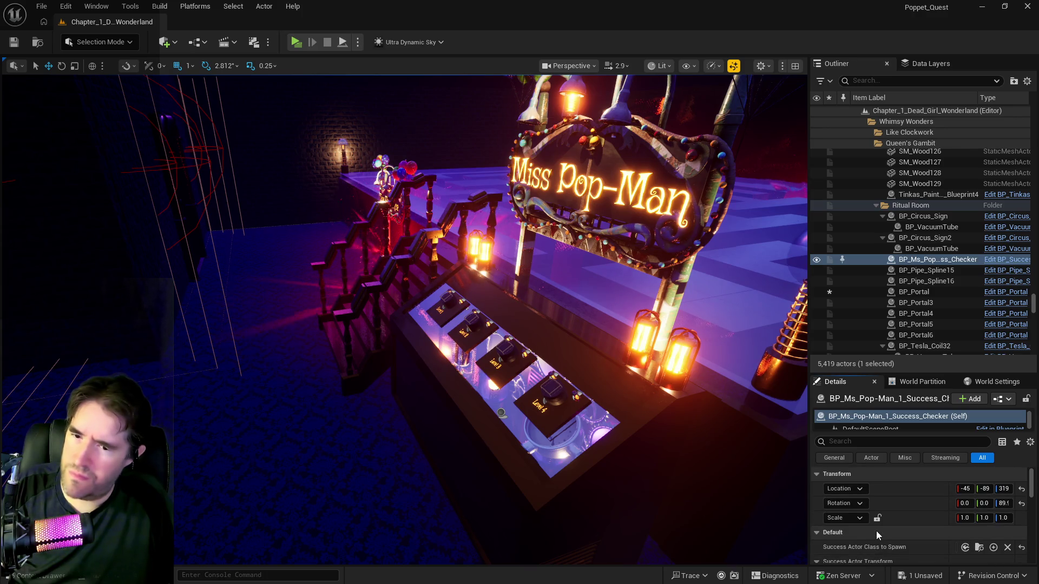
scroll(875, 531, "down", 2)
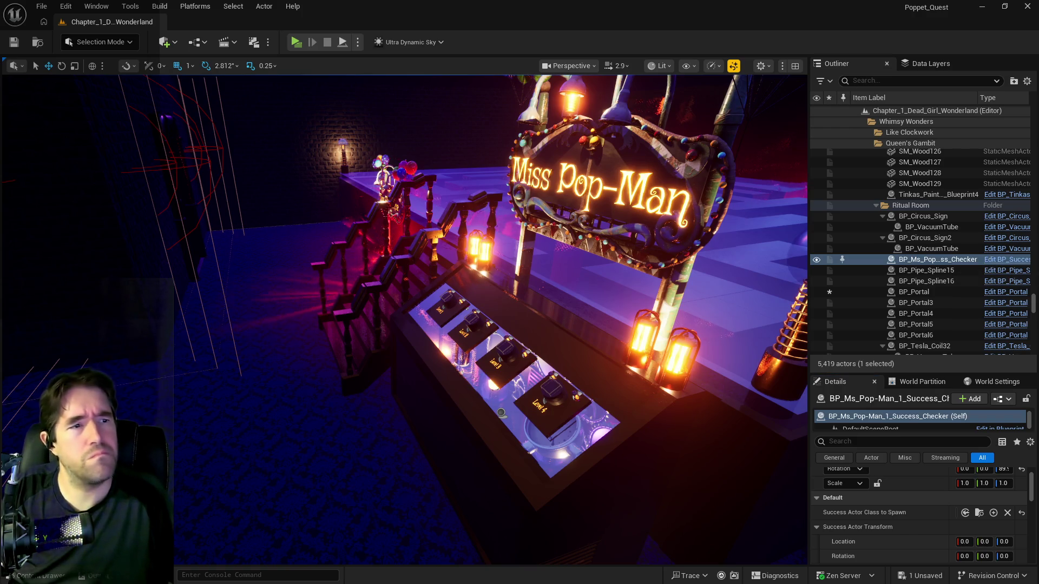
left_click(1006, 259)
left_click_drag(424, 346, 588, 319)
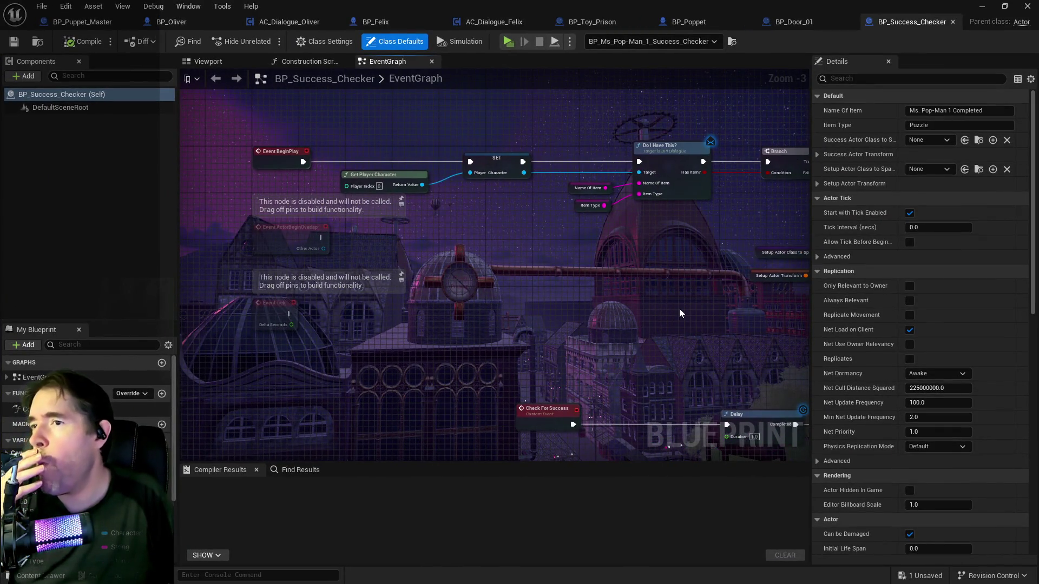
Pan the EventGraph across the Branch, SpawnActor, second Delay and Check for Success nodes
left_click_drag(679, 309, 524, 295)
mouse_move(588, 310)
left_mouse_down()
mouse_move(531, 329)
mouse_move(599, 348)
left_mouse_up()
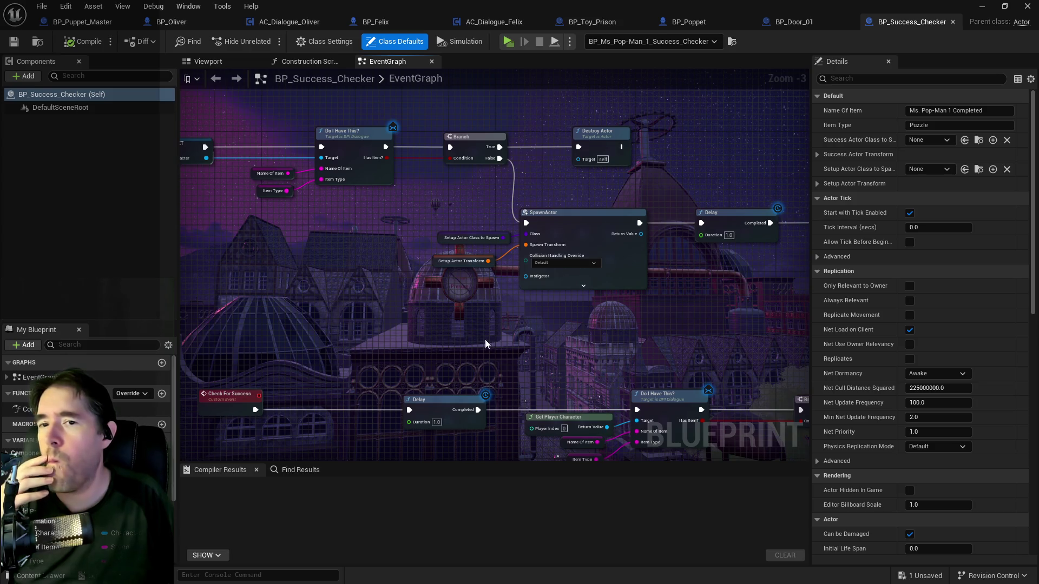
left_click_drag(620, 364, 489, 342)
mouse_move(631, 349)
left_mouse_down()
mouse_move(580, 329)
mouse_move(647, 316)
mouse_move(611, 309)
mouse_move(634, 299)
mouse_move(631, 335)
mouse_move(330, 324)
left_mouse_up()
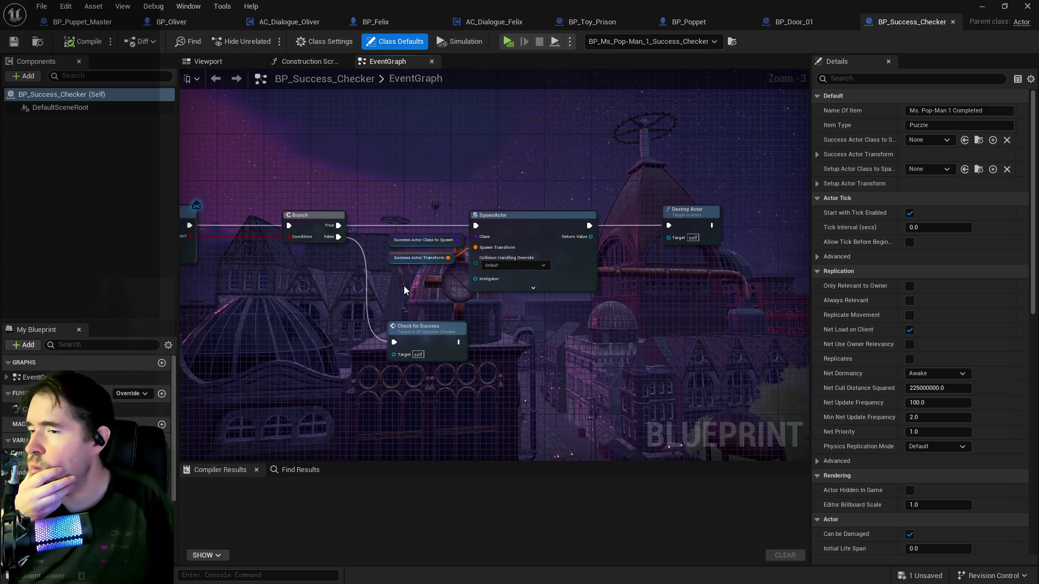
left_click(389, 241)
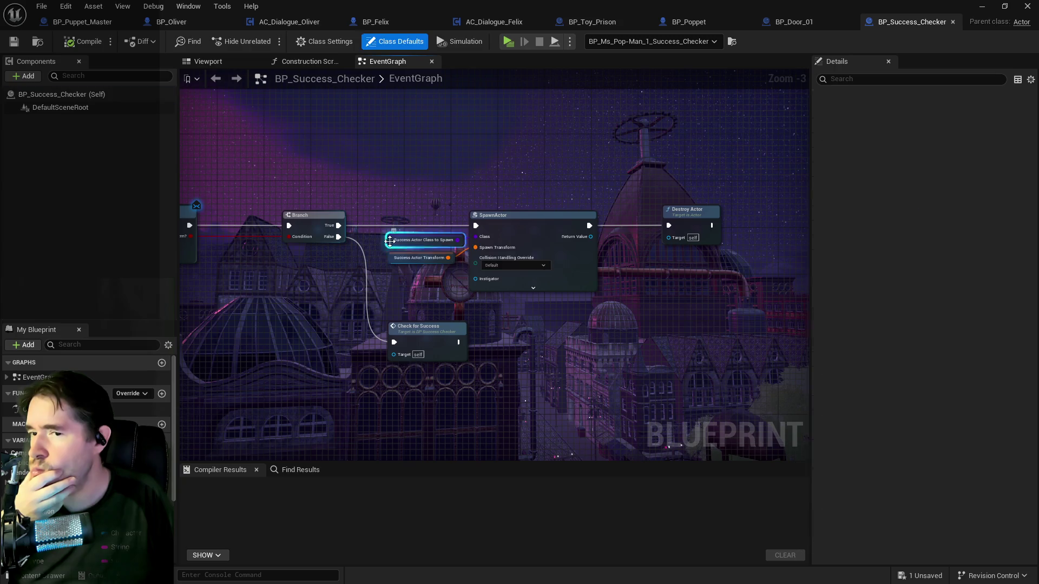
Inspect the Success Actor Class to Spawn variable (default None) around the SpawnActor and Delay nodes
left_click_drag(308, 300, 397, 329)
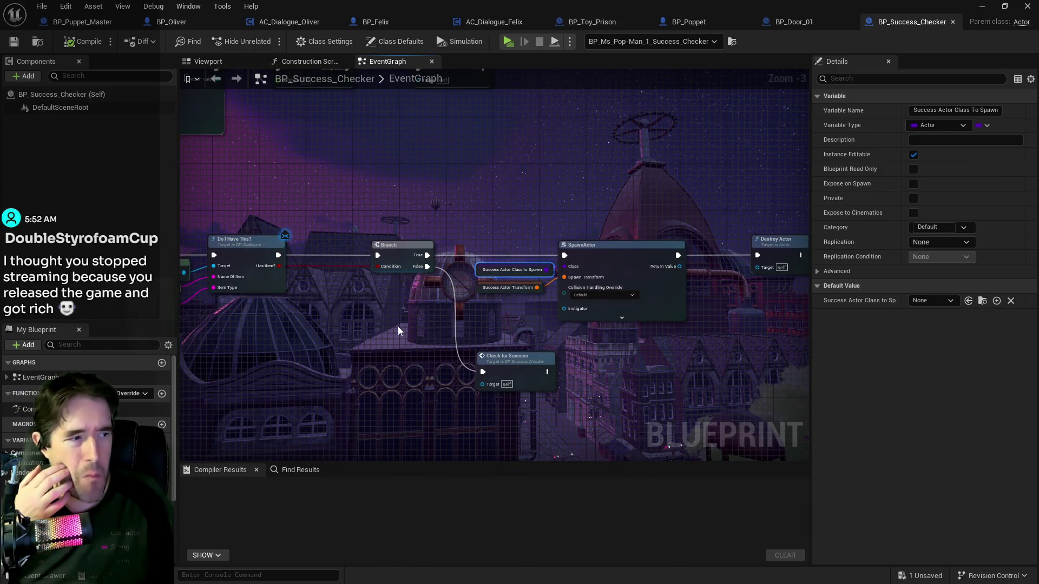
scroll(399, 332, "down", 3)
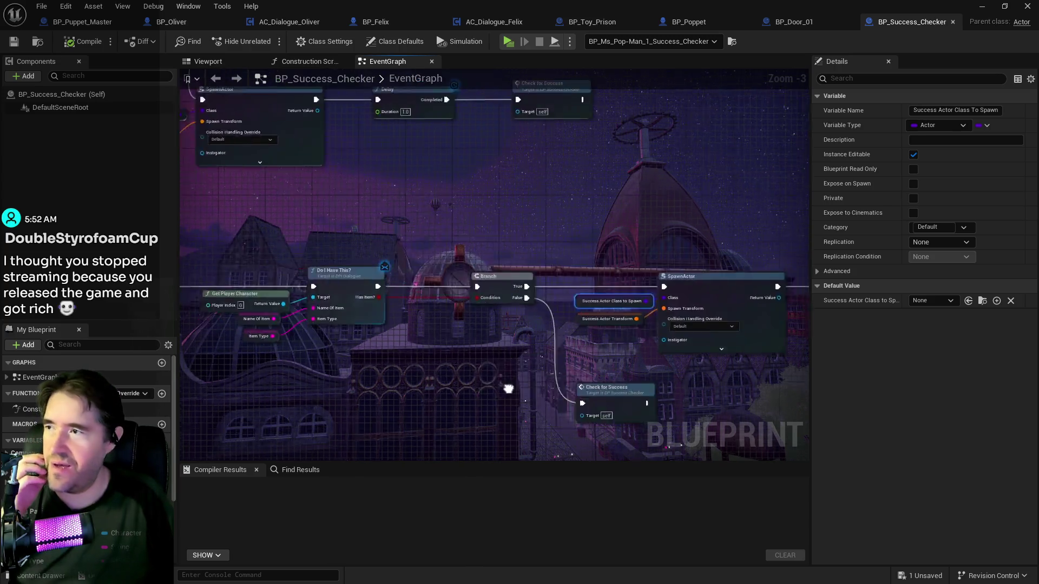
scroll(404, 343, "up", 2)
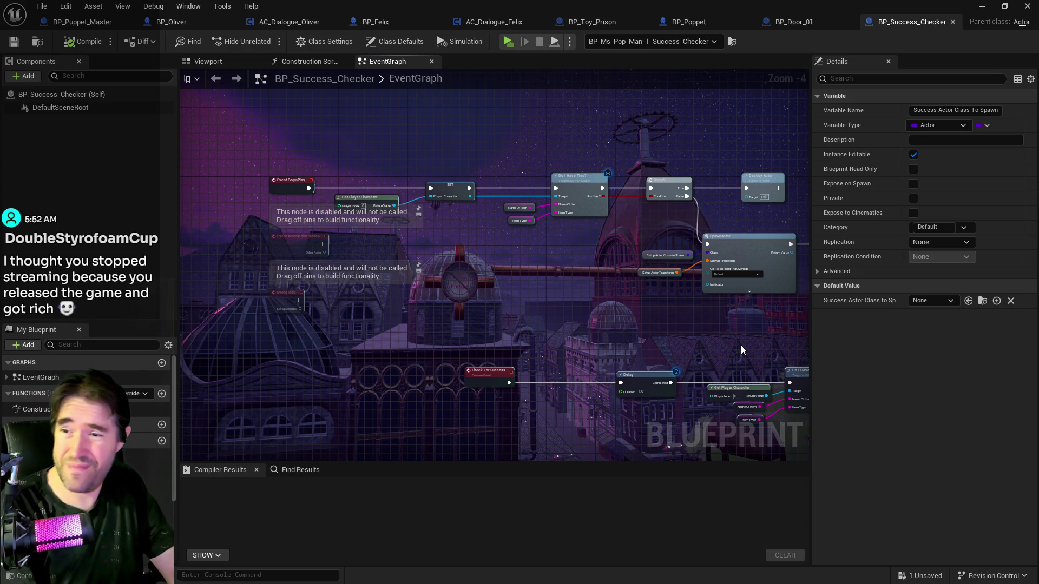
scroll(595, 318, "up", 1)
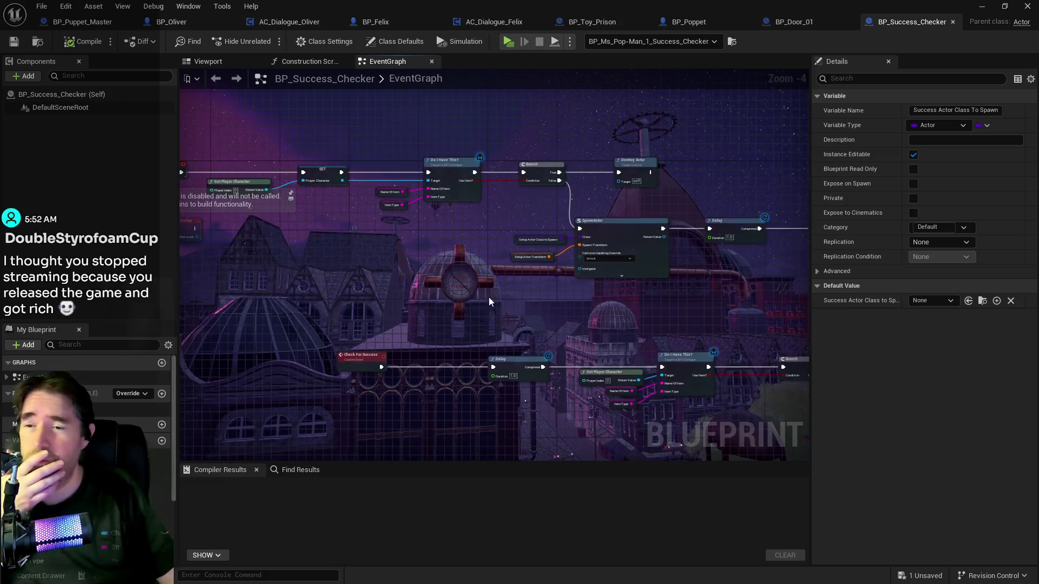
scroll(666, 291, "up", 1)
left_click_drag(690, 312, 484, 301)
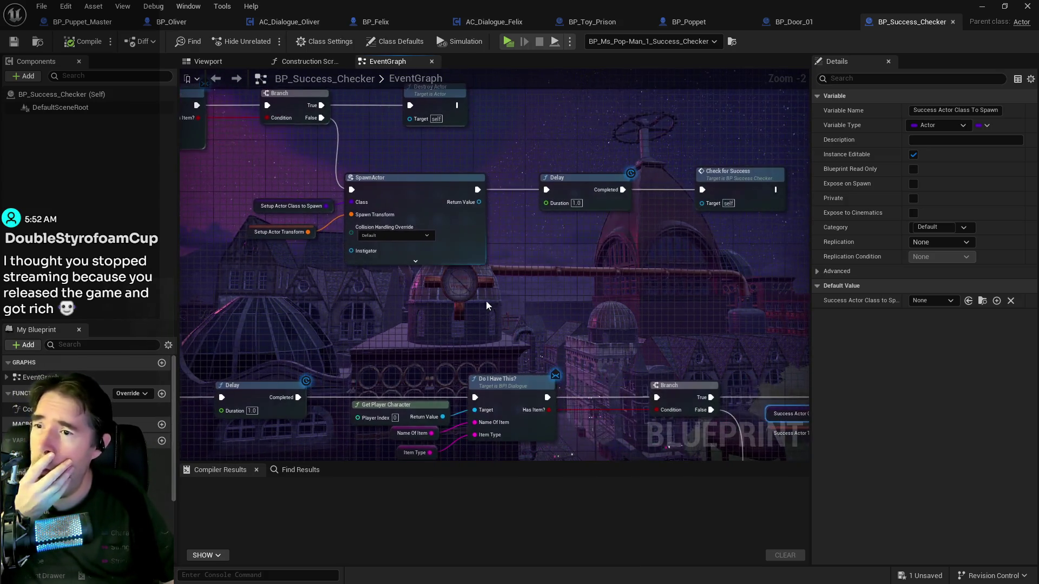
mouse_move(673, 329)
left_mouse_down()
mouse_move(596, 290)
mouse_move(665, 291)
mouse_move(638, 241)
mouse_move(608, 227)
mouse_move(509, 269)
left_mouse_up()
scroll(664, 287, "down", 1)
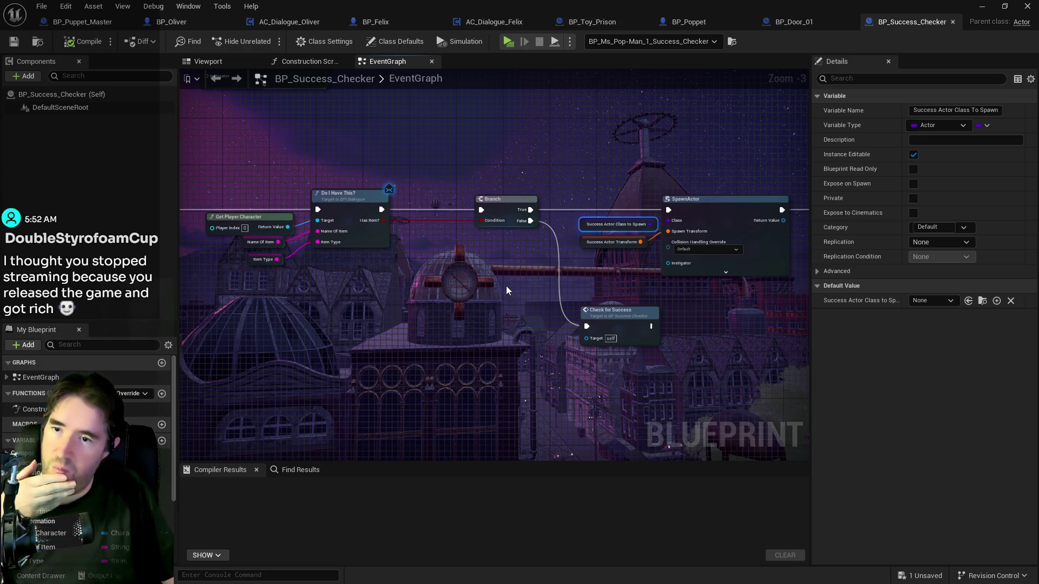
Trace the Do I Have This? chain through SpawnActor to Destroy Actor, then return to the level
left_click_drag(506, 291, 653, 306)
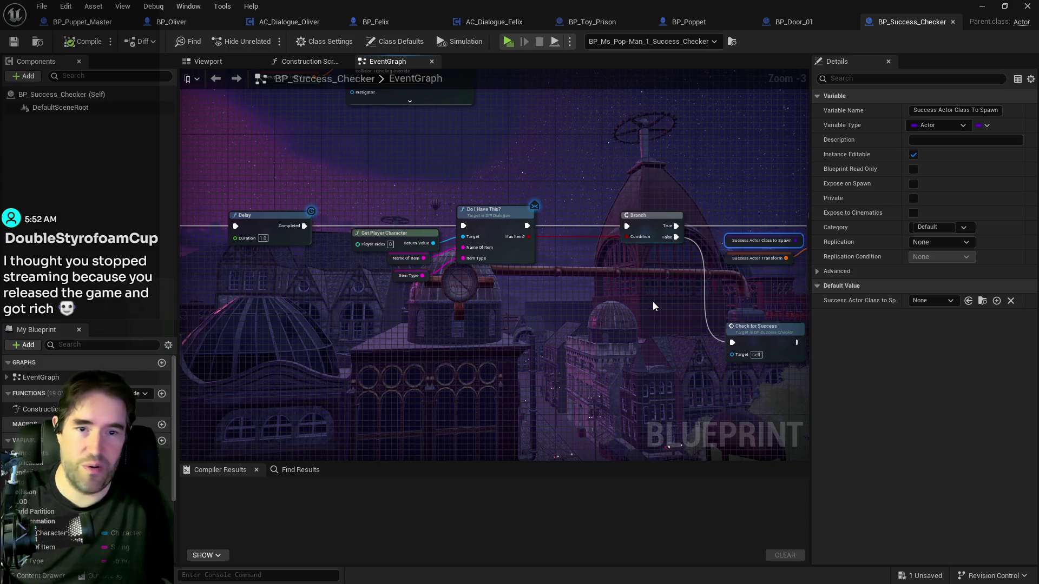
left_click_drag(594, 364, 327, 343)
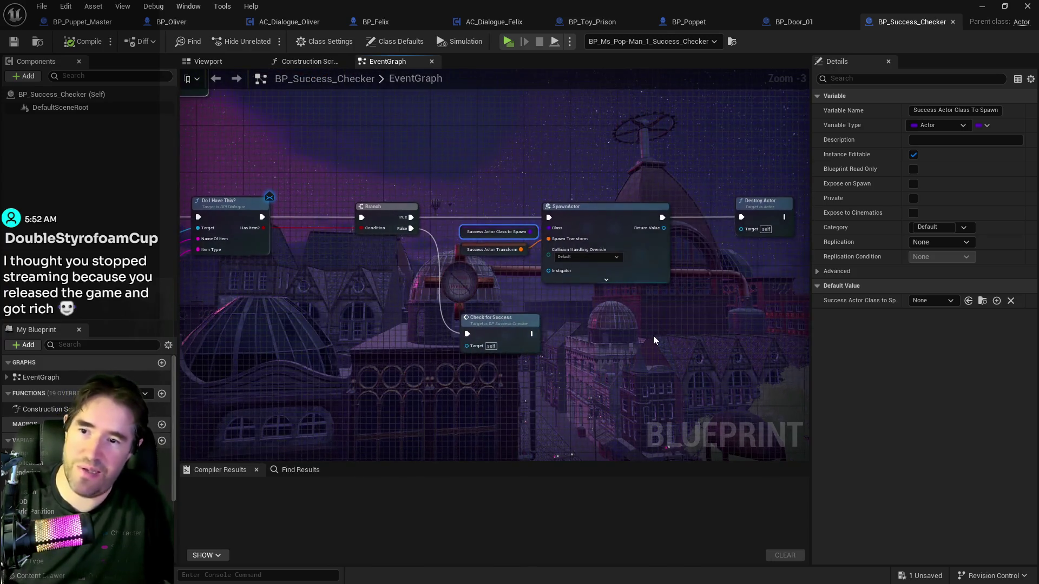
left_click_drag(654, 341, 546, 337)
scroll(524, 378, "down", 1)
mouse_move(523, 377)
left_mouse_down()
mouse_move(550, 420)
mouse_move(617, 450)
mouse_move(655, 372)
left_mouse_up()
mouse_move(485, 304)
left_mouse_down()
mouse_move(653, 348)
mouse_move(611, 314)
mouse_move(631, 289)
left_mouse_up()
scroll(596, 336, "up", 1)
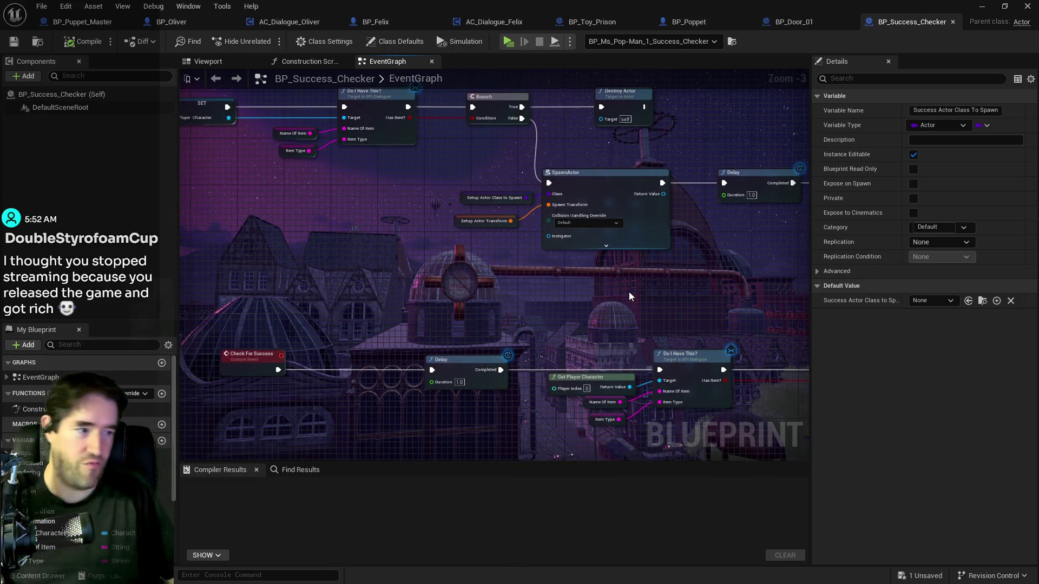
mouse_move(643, 178)
left_mouse_down()
mouse_move(626, 202)
mouse_move(446, 177)
left_mouse_up()
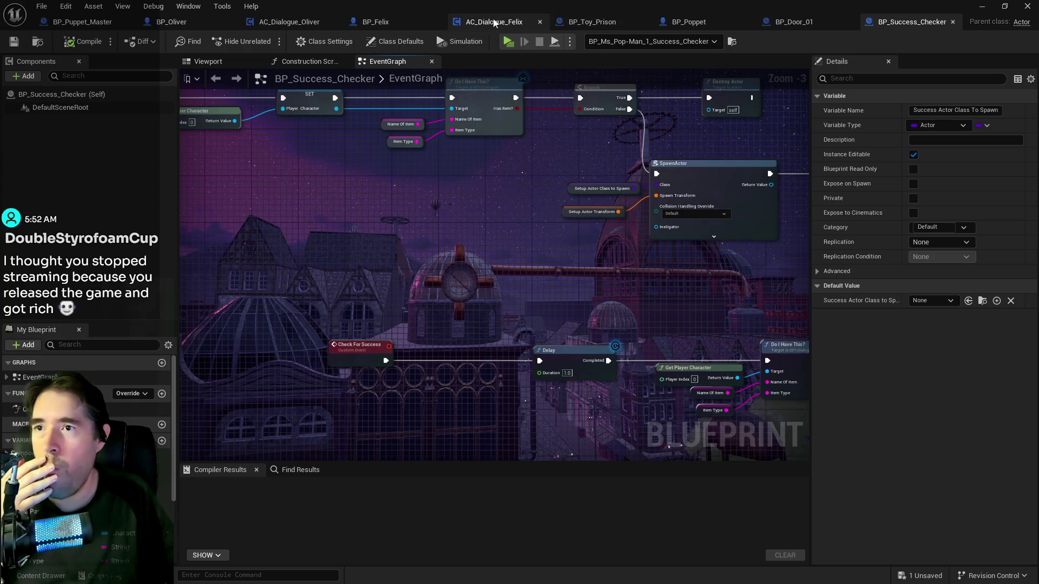
left_click(981, 6)
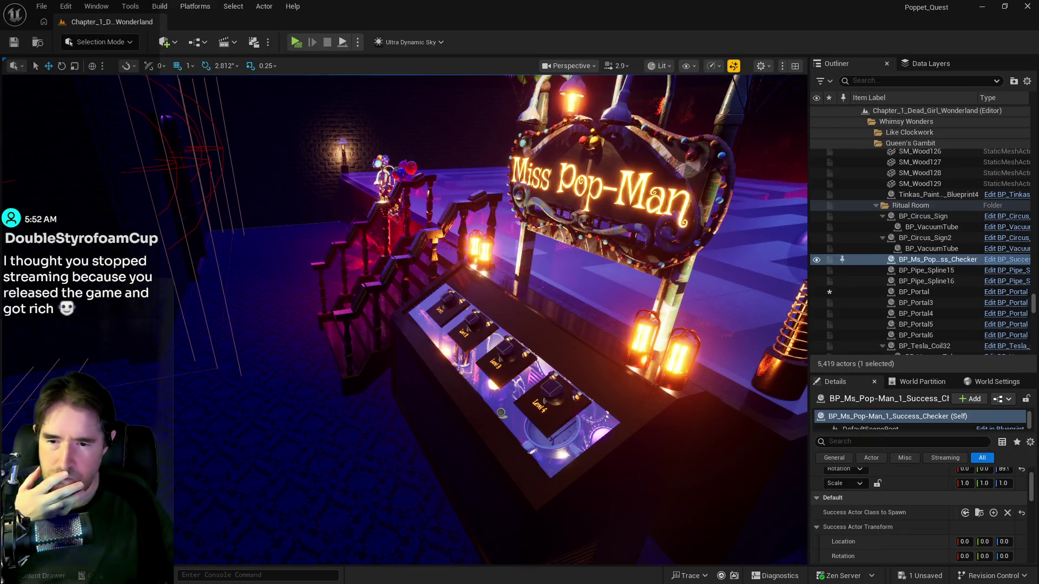
scroll(909, 476, "down", 3)
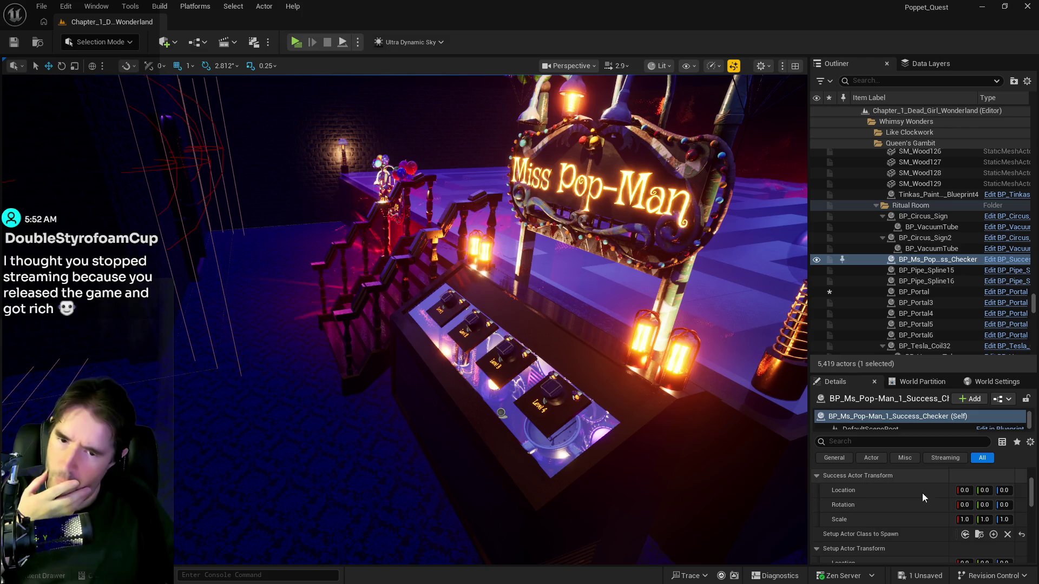
scroll(922, 492, "down", 1)
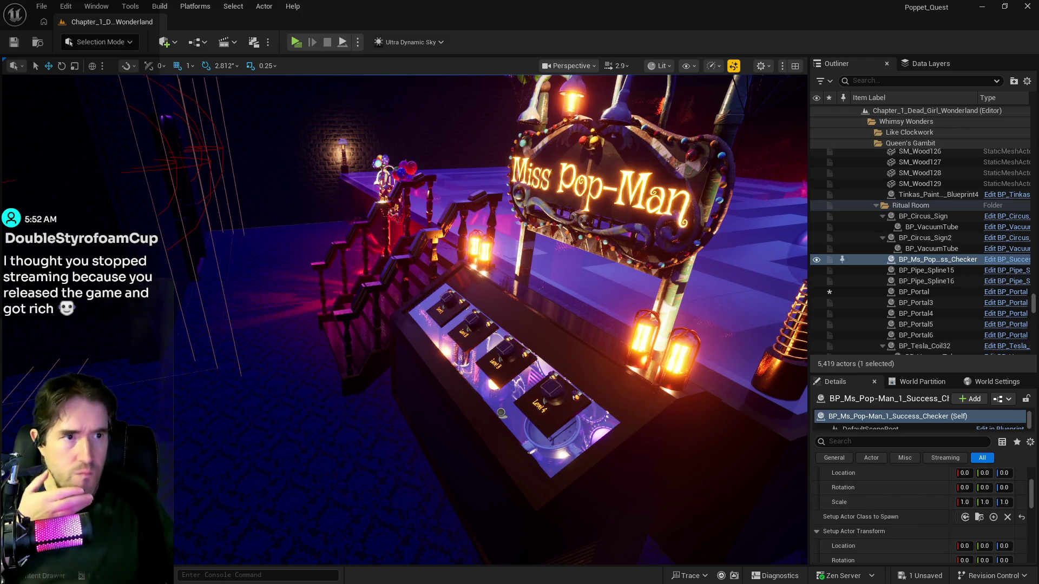
left_click(1006, 259)
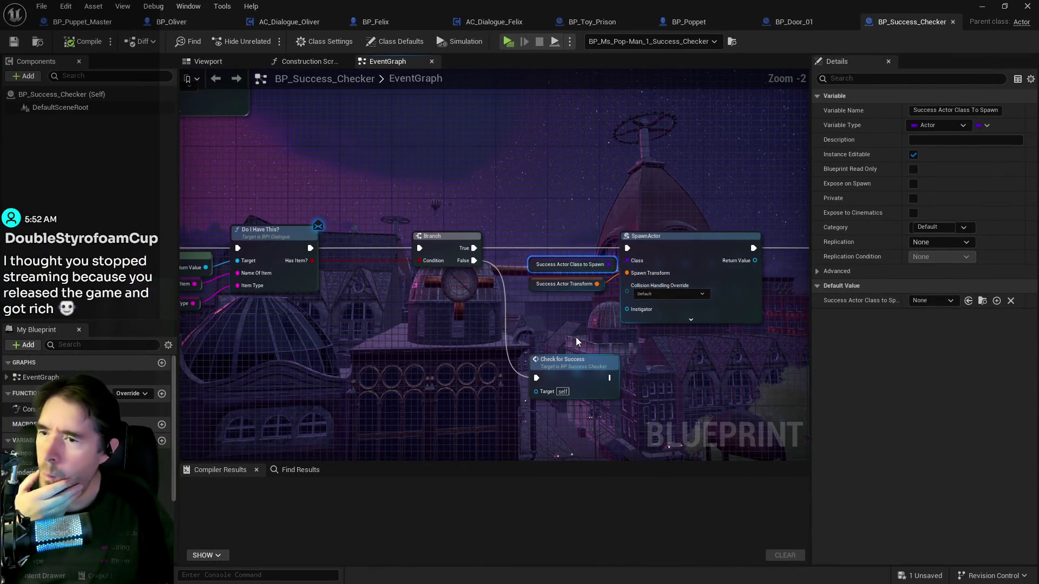
mouse_move(559, 319)
left_mouse_down()
mouse_move(479, 301)
mouse_move(857, 463)
left_mouse_up()
left_click_drag(774, 428, 782, 430)
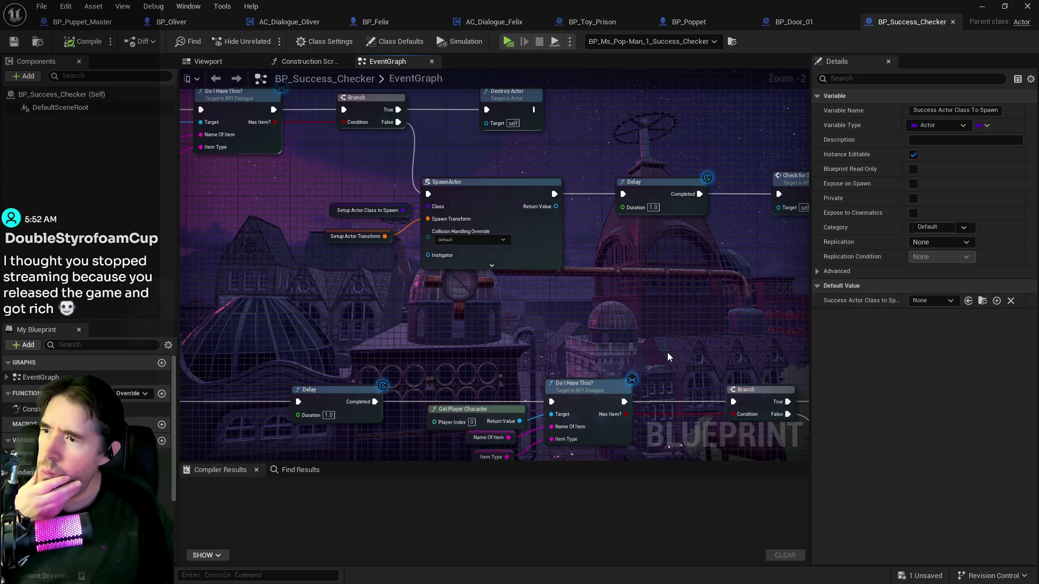
left_click_drag(667, 352, 301, 269)
mouse_move(431, 278)
left_mouse_down()
mouse_move(341, 146)
mouse_move(309, 188)
mouse_move(369, 176)
left_mouse_up()
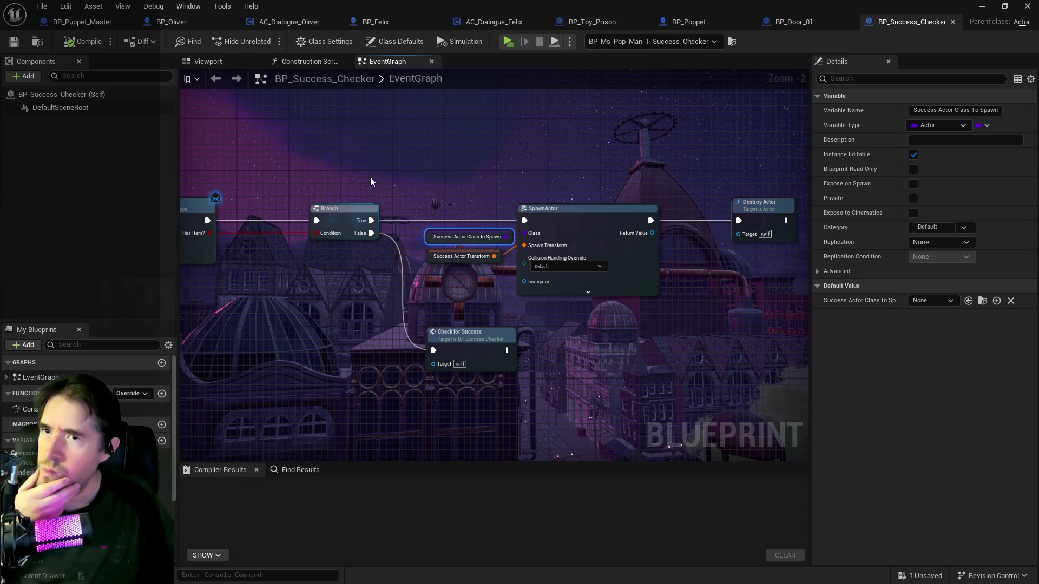
key("alt+Tab")
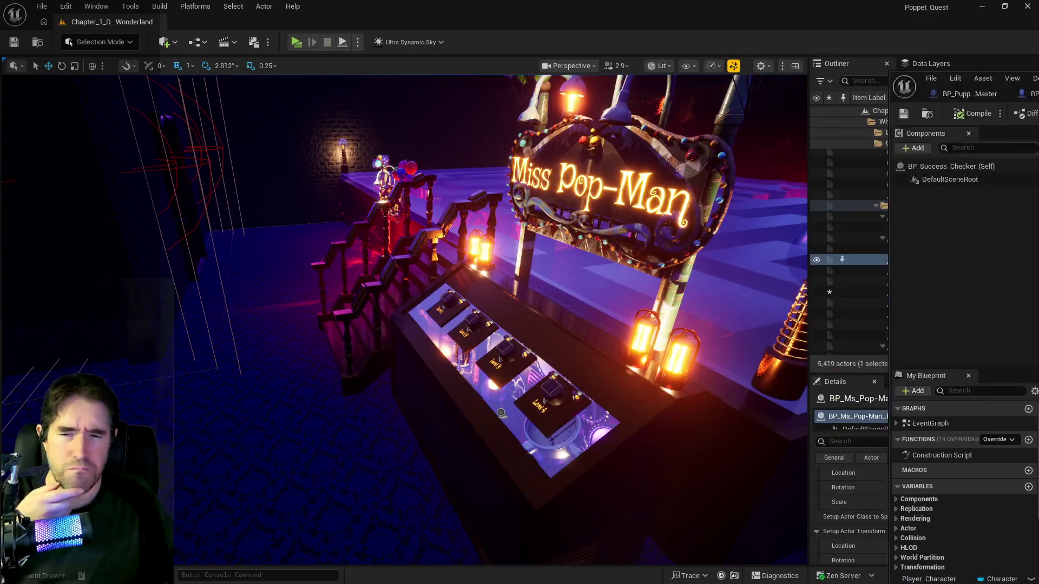
Drag the panel splitter left to widen the Outliner and Details panels
scroll(911, 513, "up", 2)
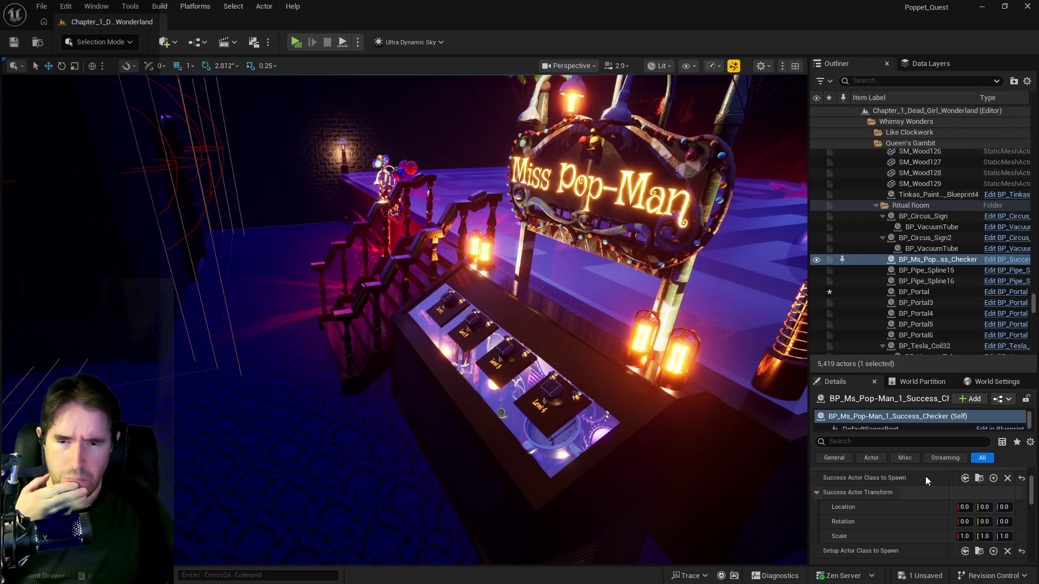
left_click_drag(809, 471, 535, 472)
scroll(943, 491, "up", 2)
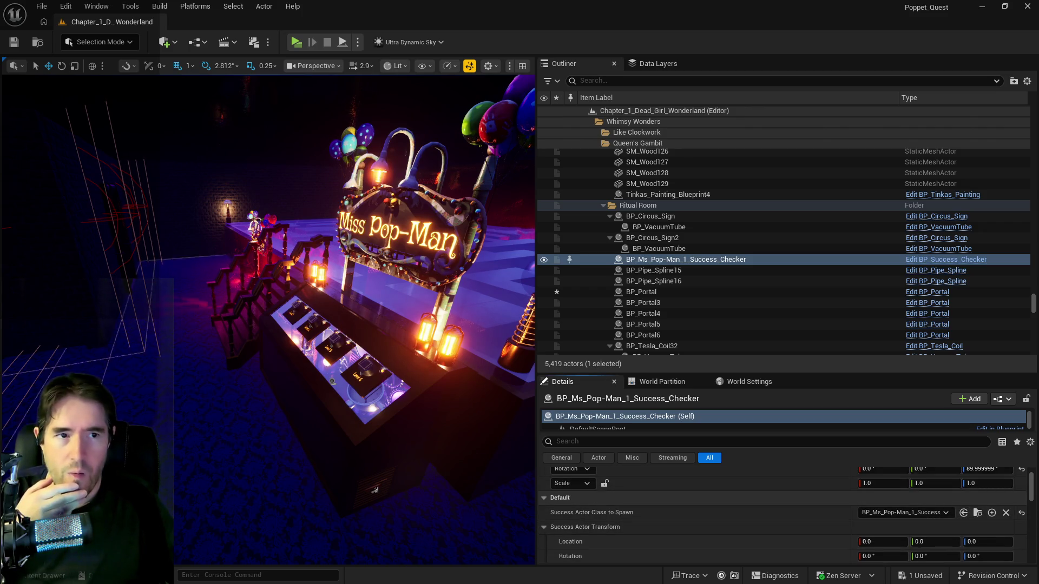
Locate BP_Ms_Pop-Man_1_Success in the Content Browser and place a BP_Ghost_Head actor in the level
key("ctrl+b")
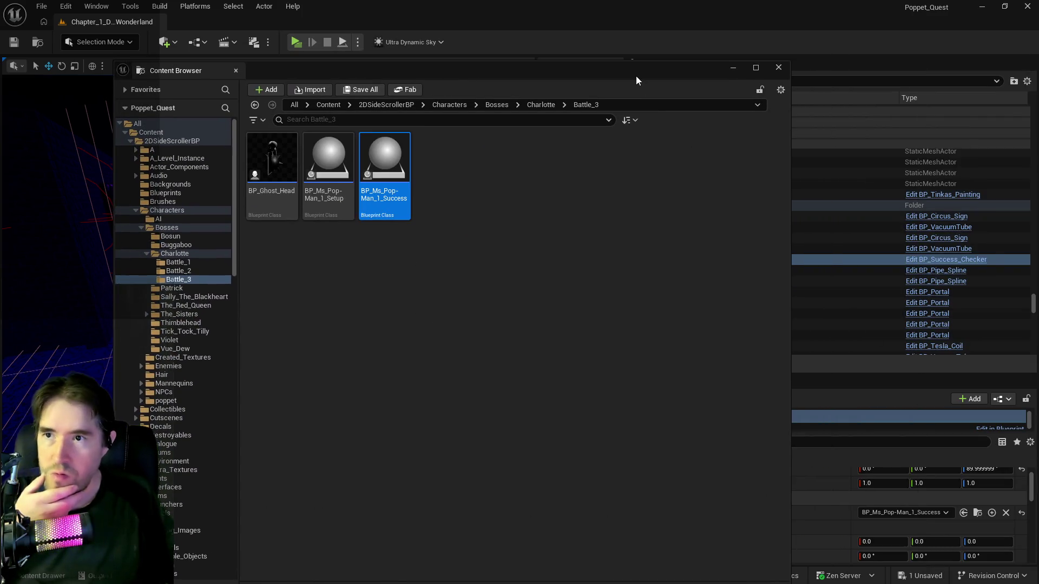
left_click(778, 67)
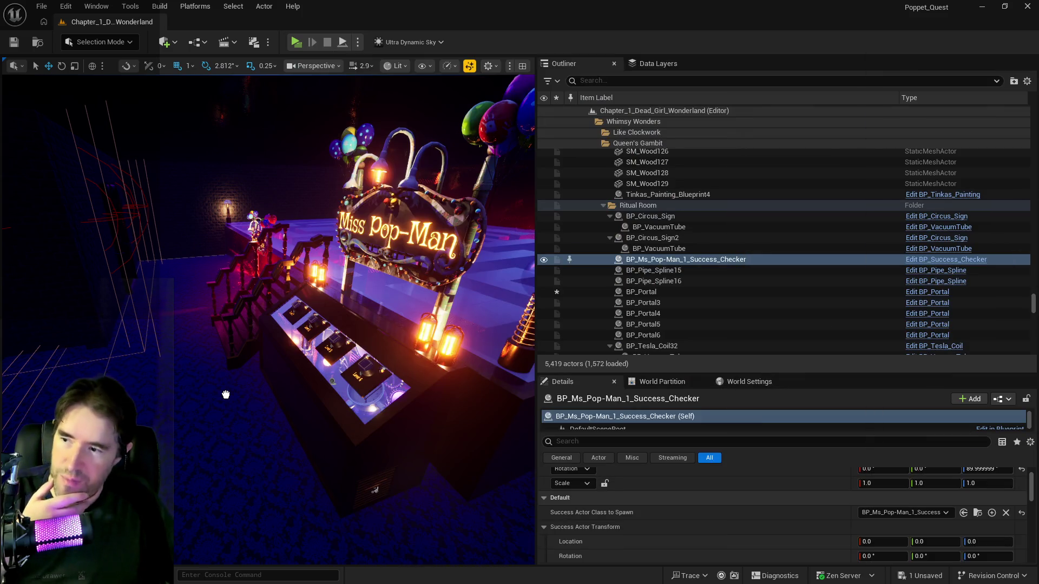
left_click_drag(267, 427, 475, 136)
Frame and delete the placed BP_Ghost_Head, then switch to the BP_Ms_Pop-Man_1_Success Blueprint
key("f")
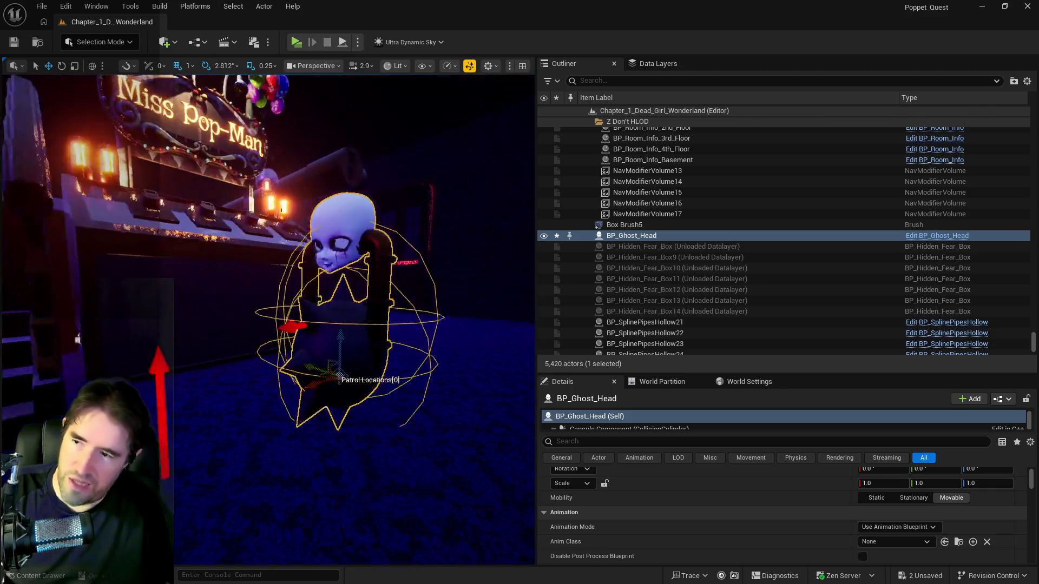
scroll(346, 281, "up", 5)
scroll(268, 319, "up", 8)
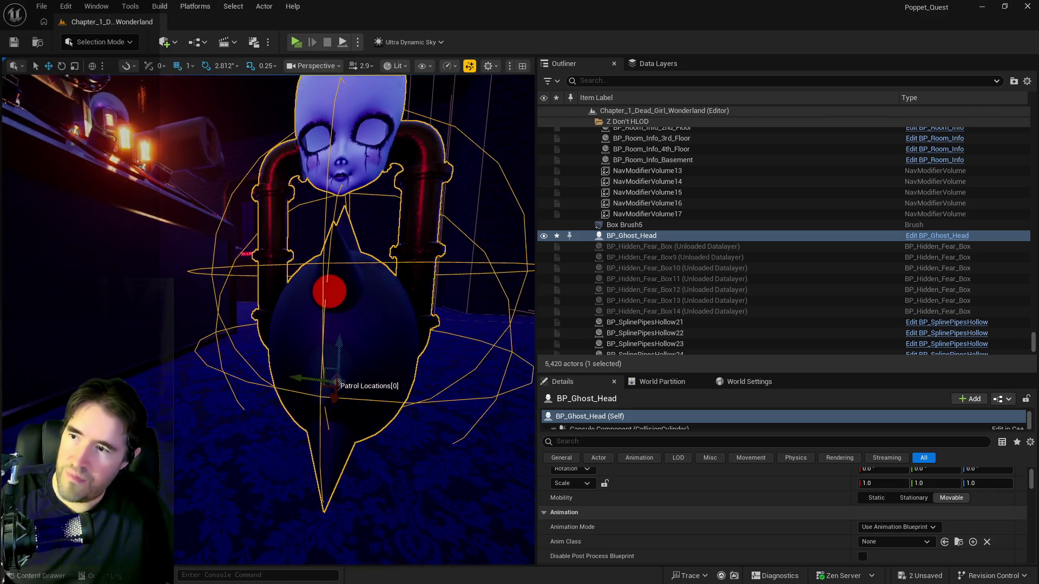
scroll(268, 319, "down", 5)
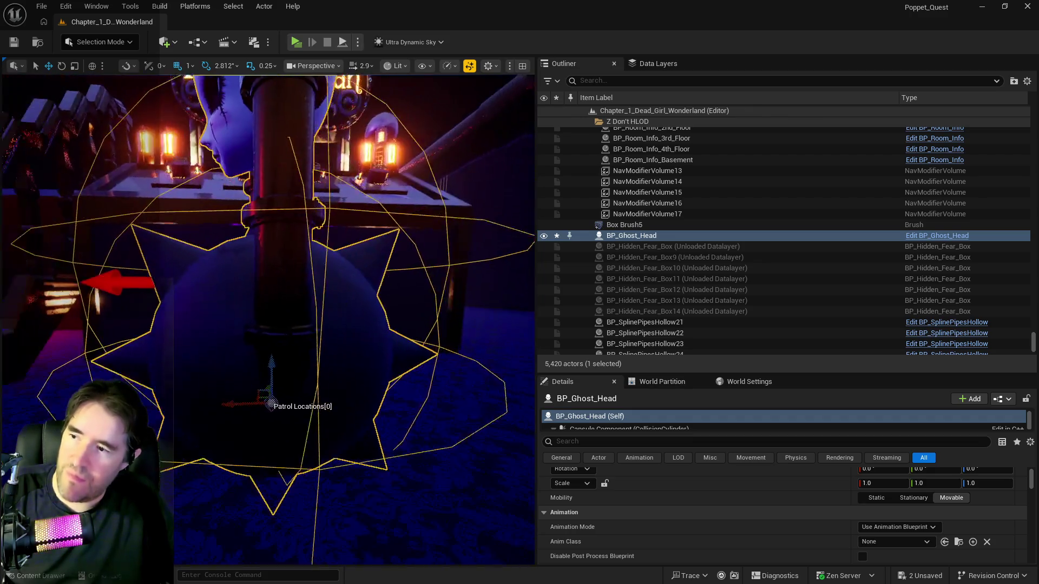
scroll(268, 319, "down", 6)
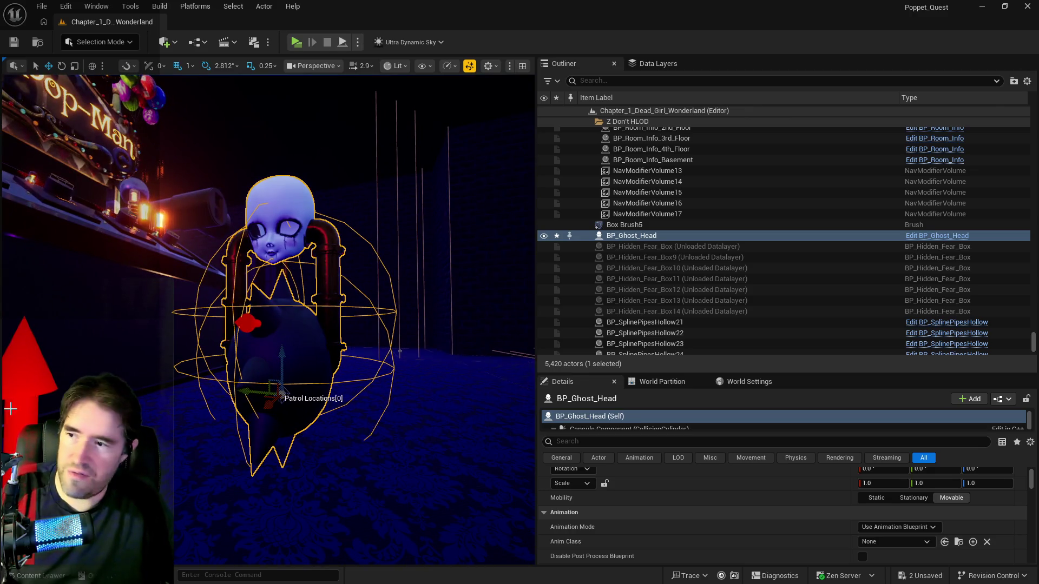
key("Delete")
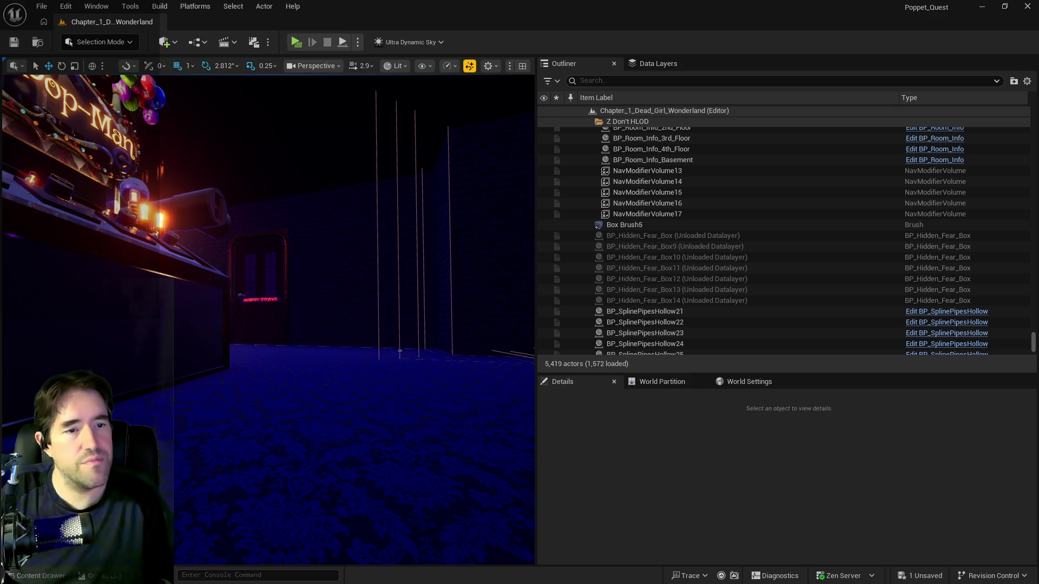
key("alt+Tab")
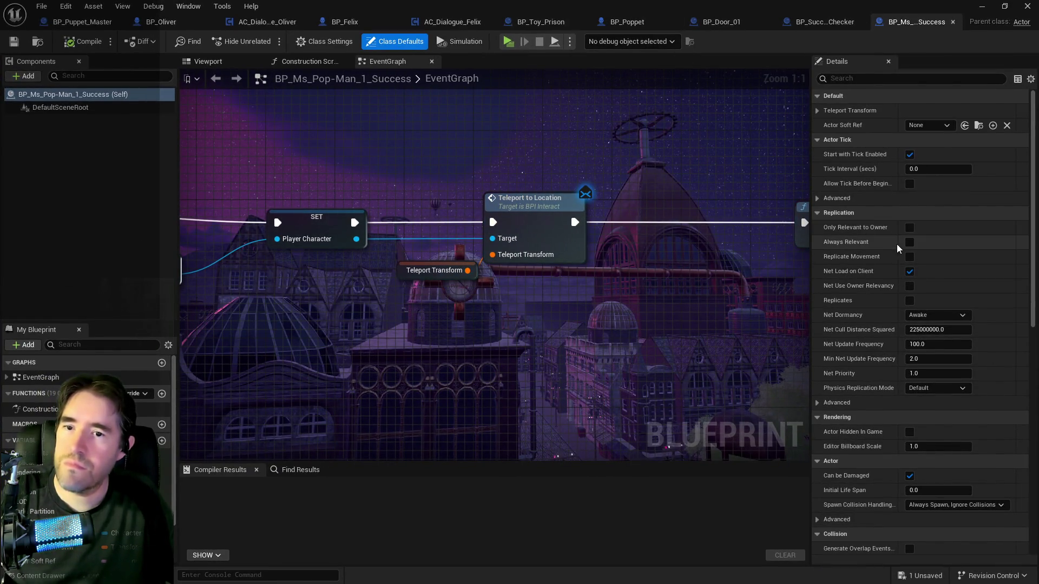
Check the Teleport Transform default (-31132, 10714.999, 3504), then fly the level view to the Toy Entrance portal
scroll(888, 258, "down", 5)
scroll(887, 258, "up", 5)
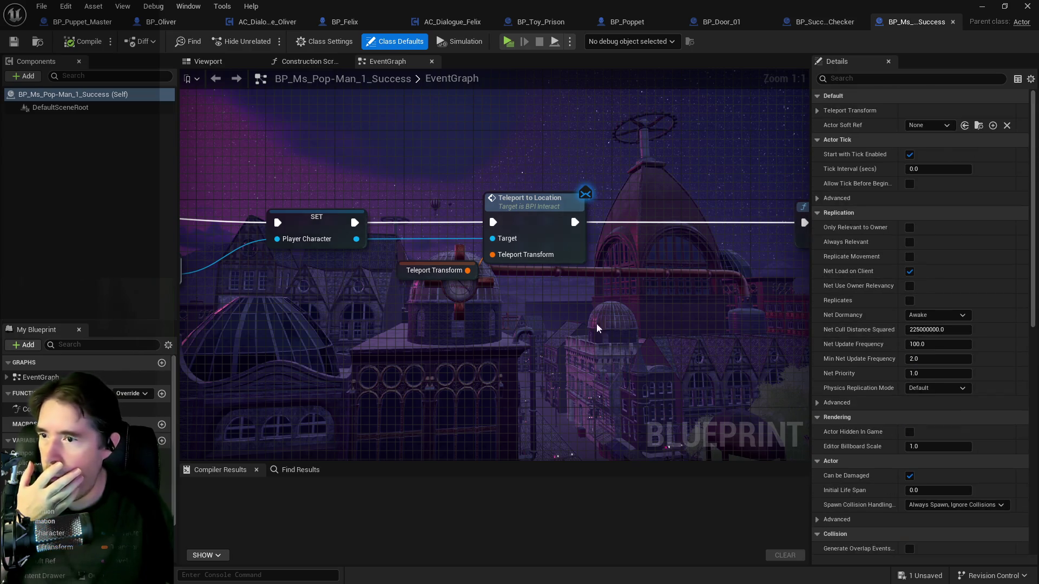
left_click(433, 270)
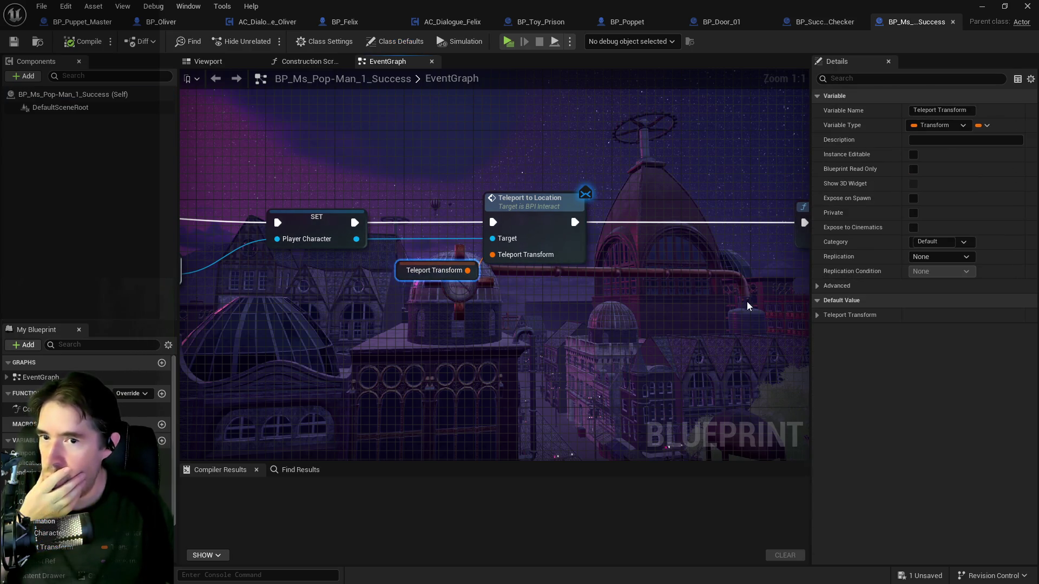
left_click(817, 316)
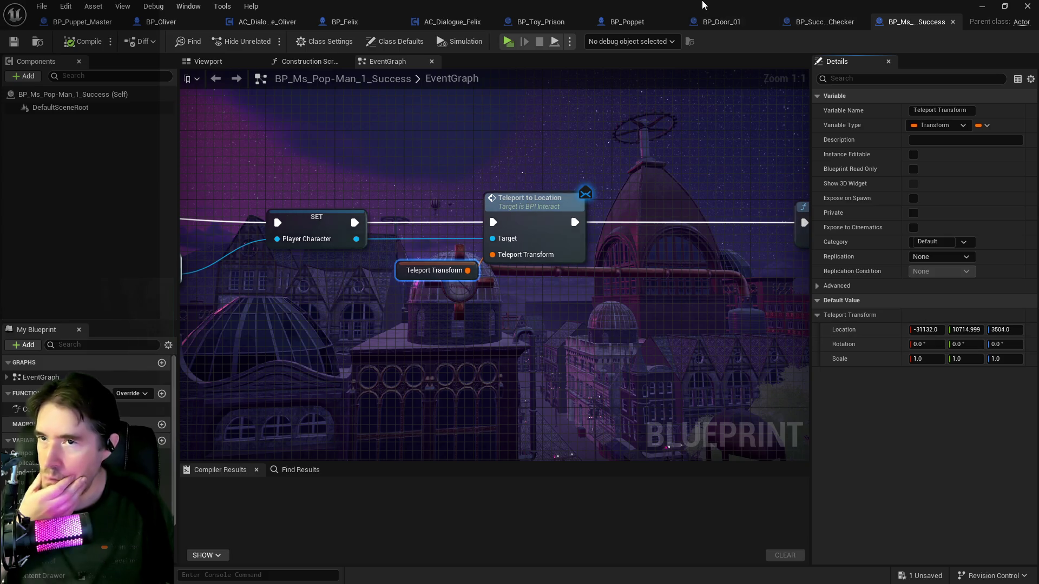
key("alt+Tab")
left_click_drag(299, 285, 406, 331)
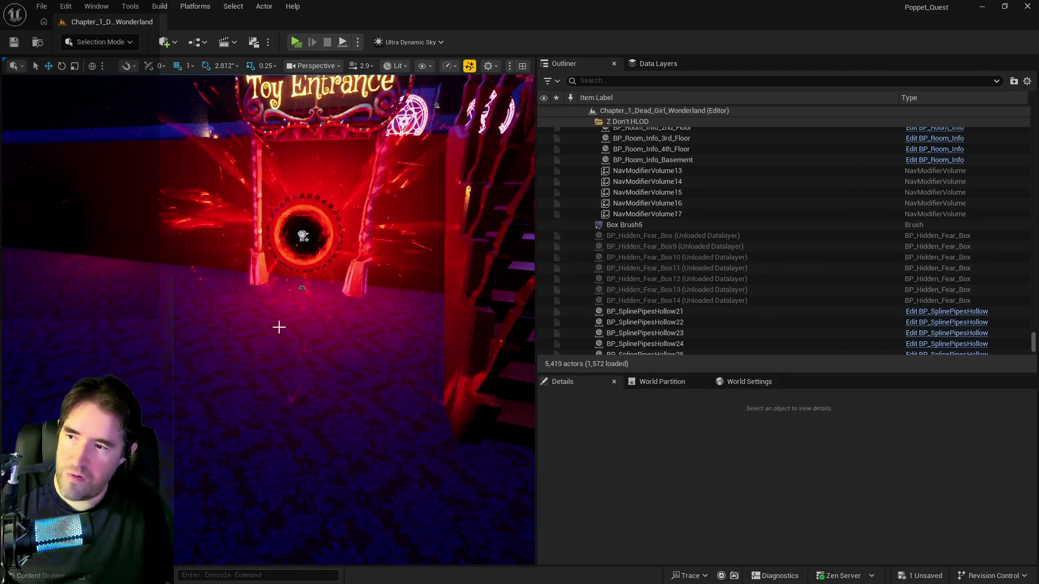
Paste a BP_Poppet in front of the Toy Entrance portal and raise it slightly off the floor
mouse_move(346, 385)
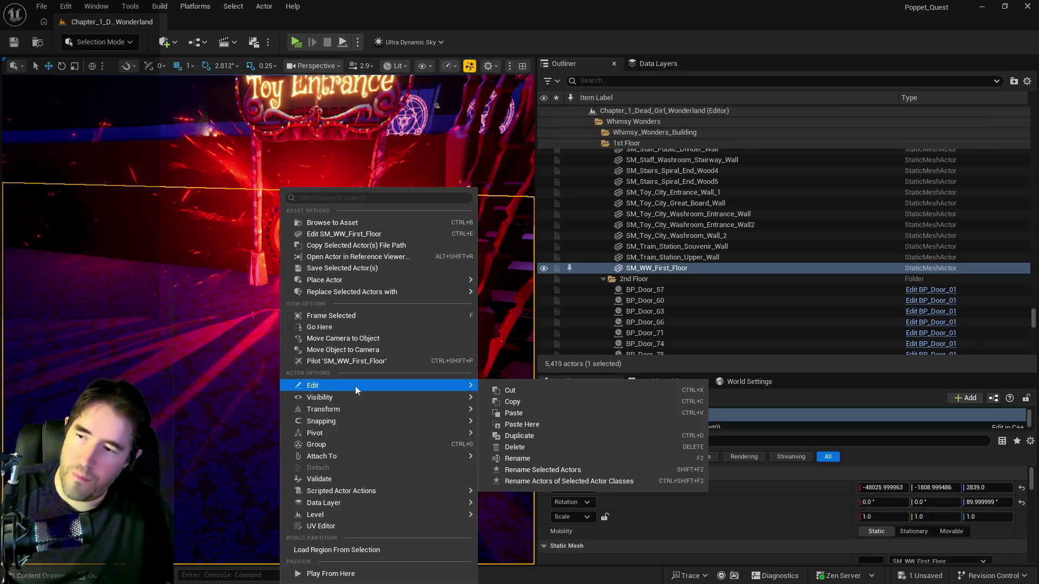
left_click(509, 421)
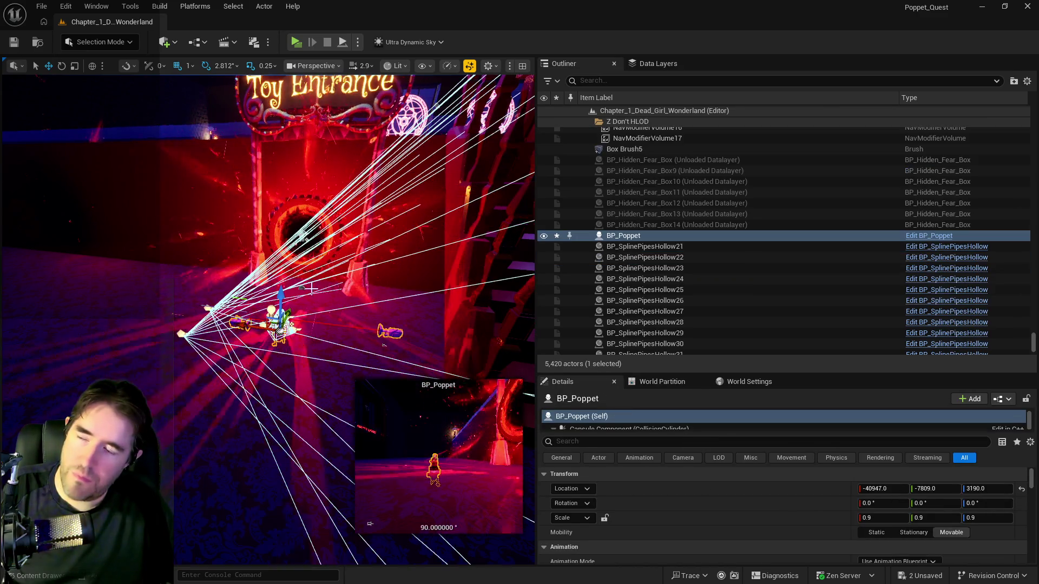
left_click_drag(385, 346, 385, 331)
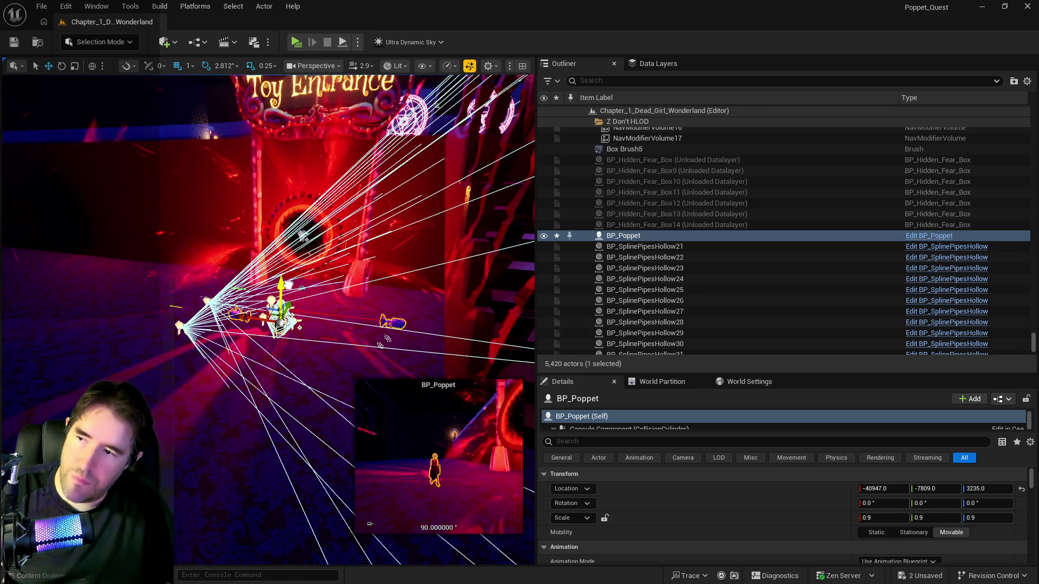
left_click_drag(370, 523, 411, 524)
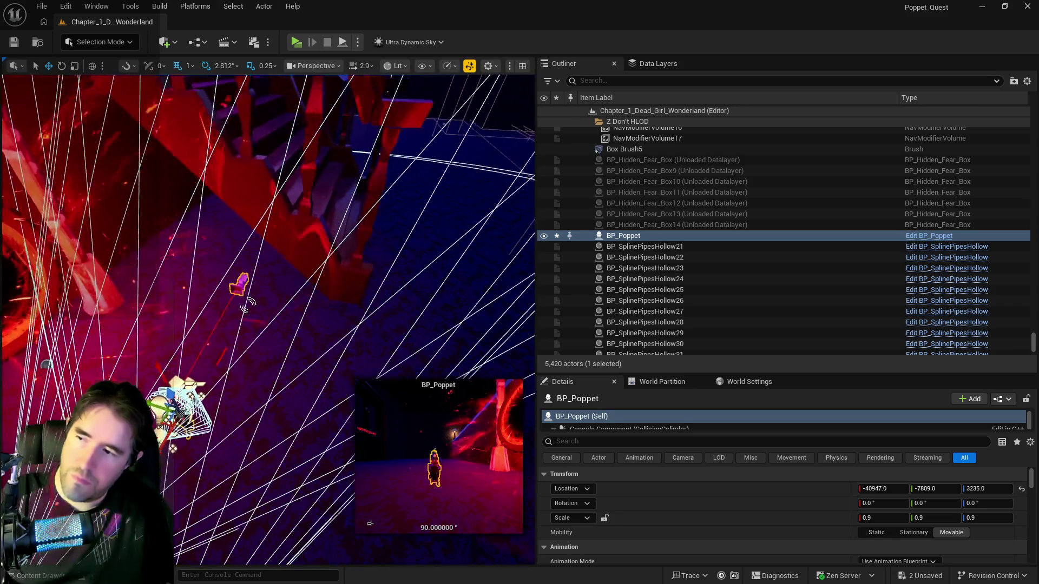
mouse_move(370, 524)
left_mouse_down()
mouse_move(411, 523)
mouse_move(370, 524)
left_mouse_up()
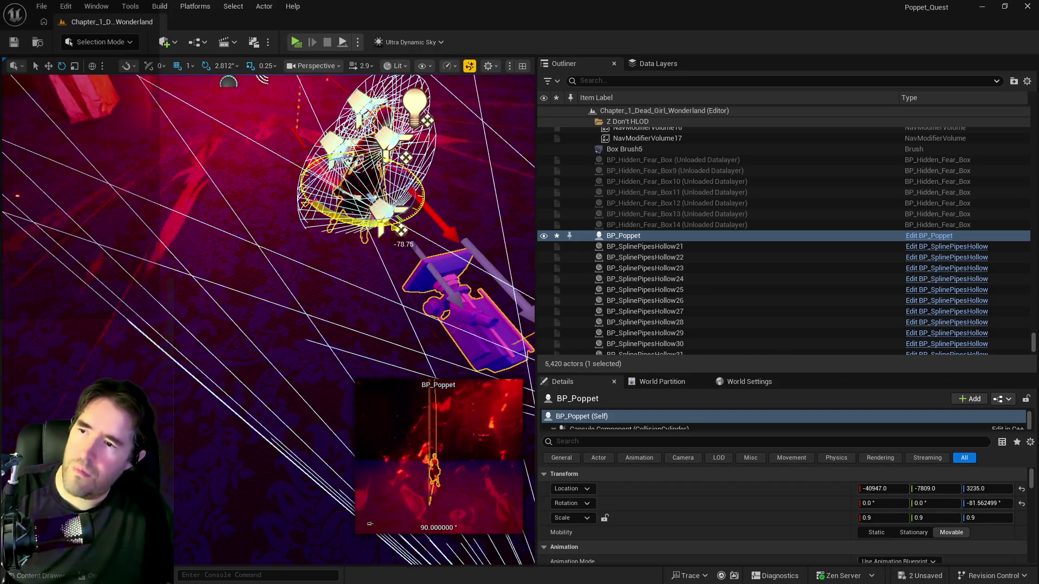
Rotate the test Poppet to about -90° yaw, check its location, then delete it
left_click_drag(403, 244, 416, 240)
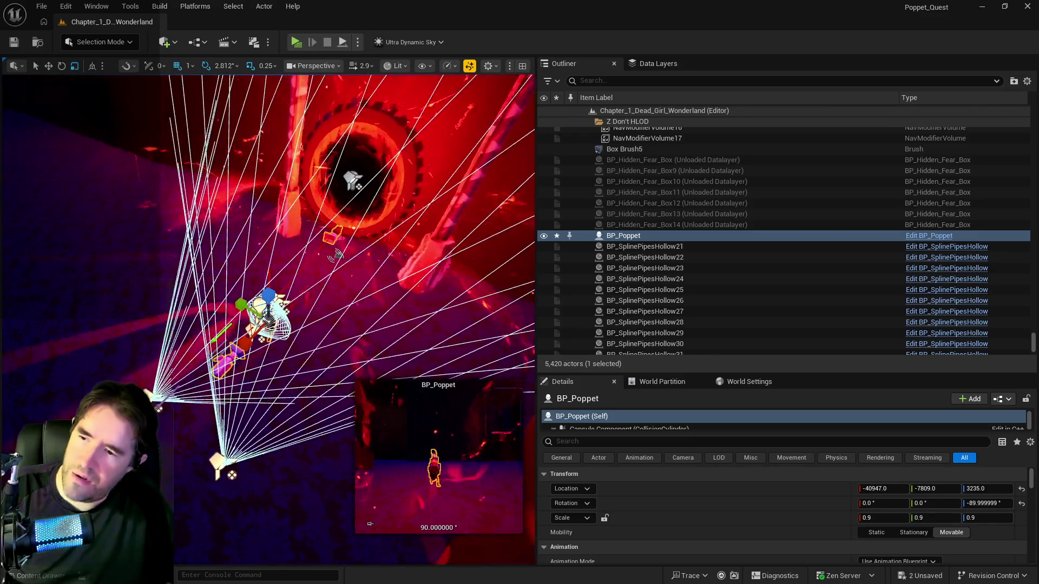
right_click(730, 489)
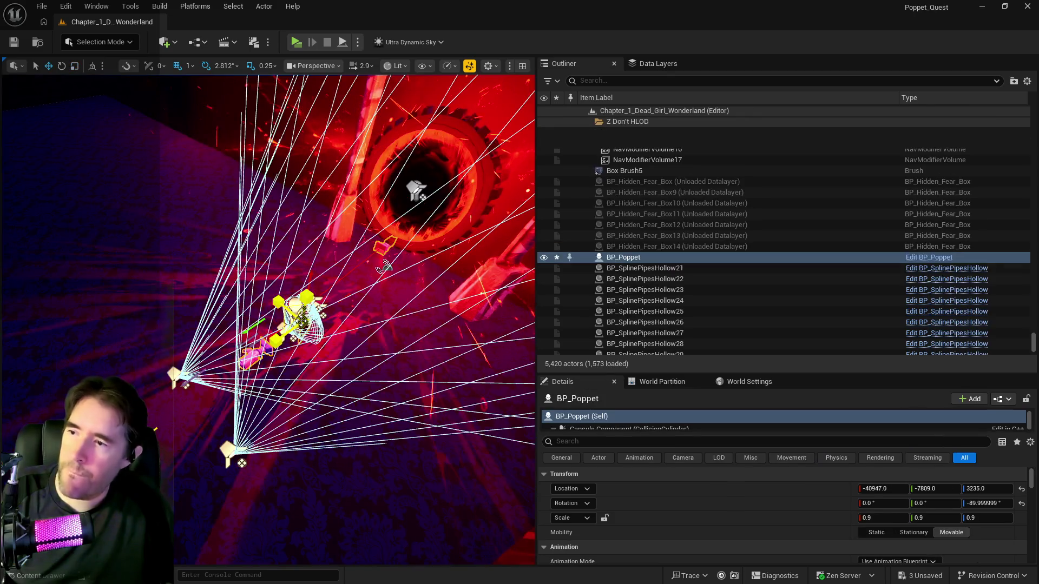
key("w")
key("Delete")
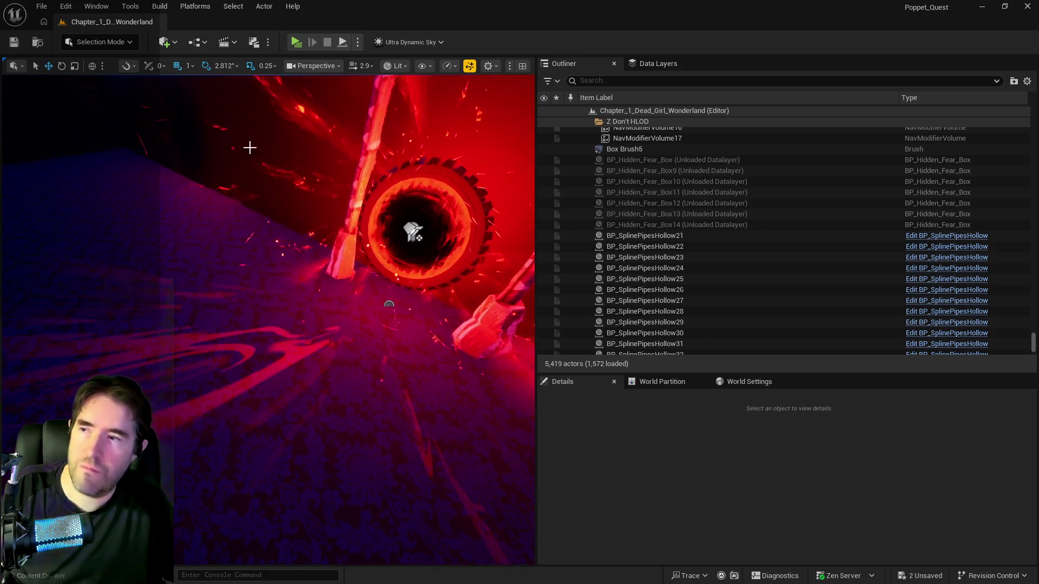
Save the level changes and close The Final Battle card selection screen
left_click(14, 42)
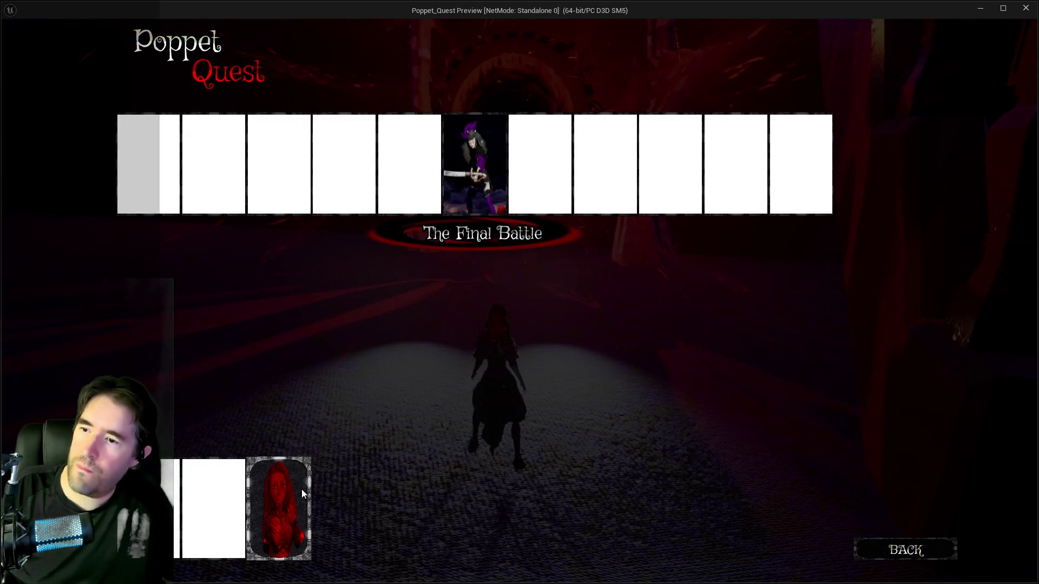
left_click(302, 494)
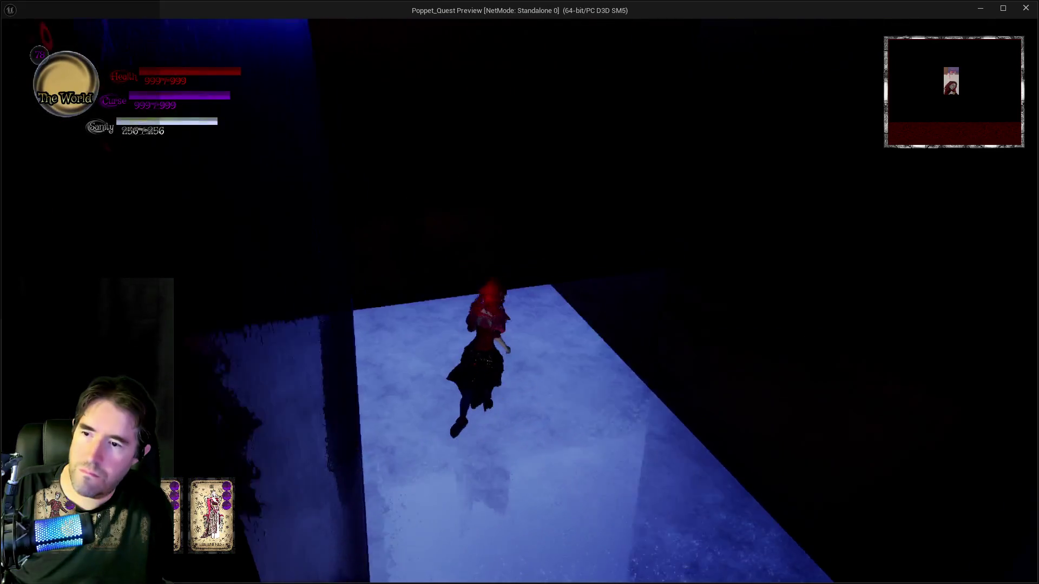
Run the character through the blue-lit maze corridors toward the red-lit area
key("w")
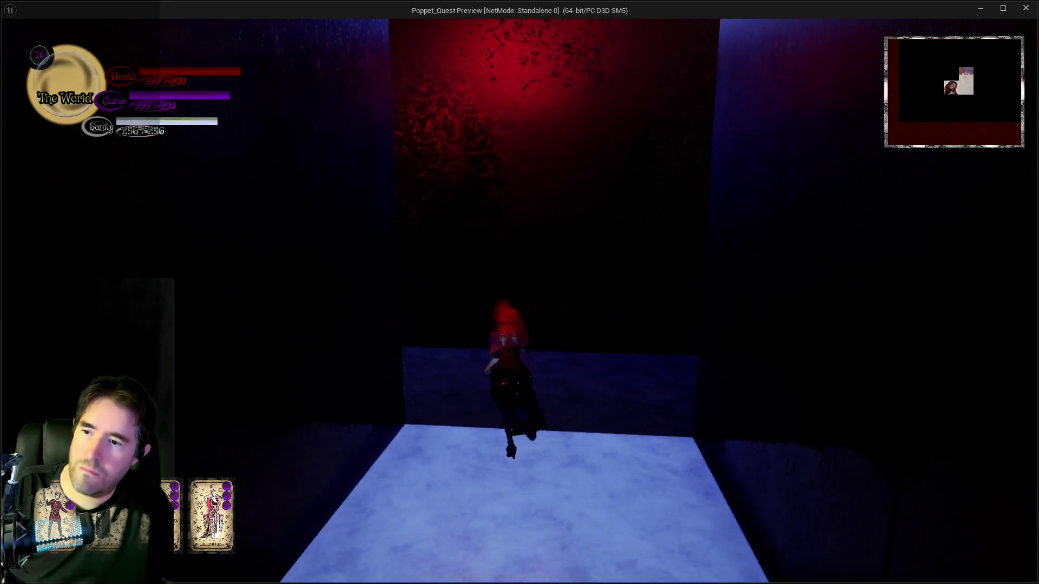
key("w")
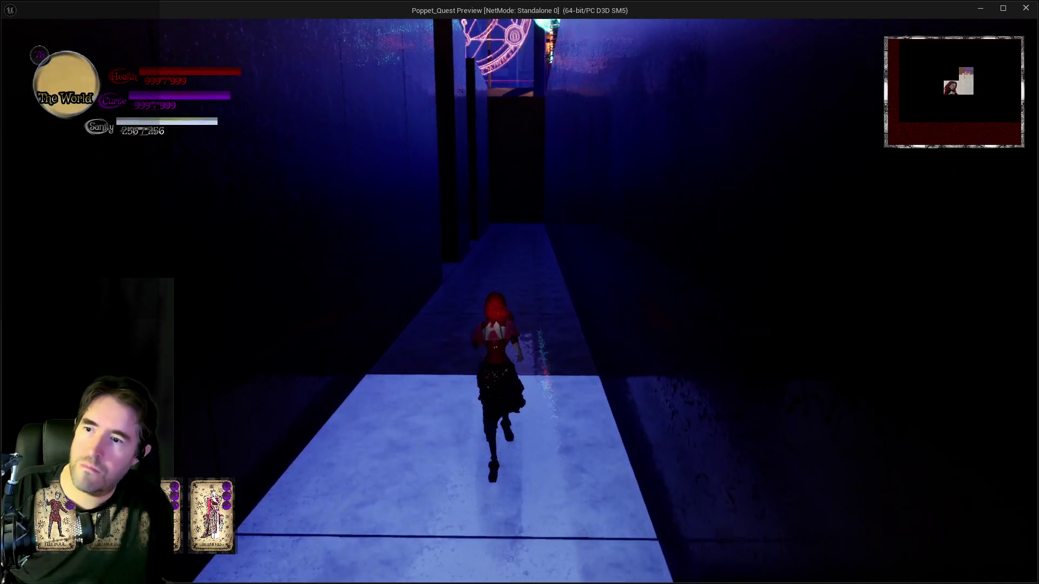
key("w")
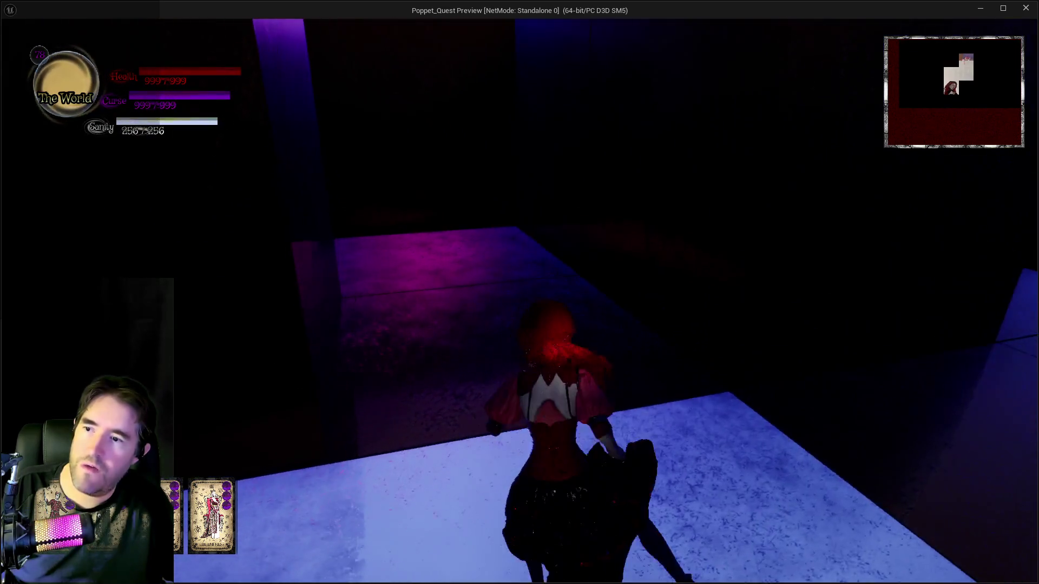
key("w")
key("w")
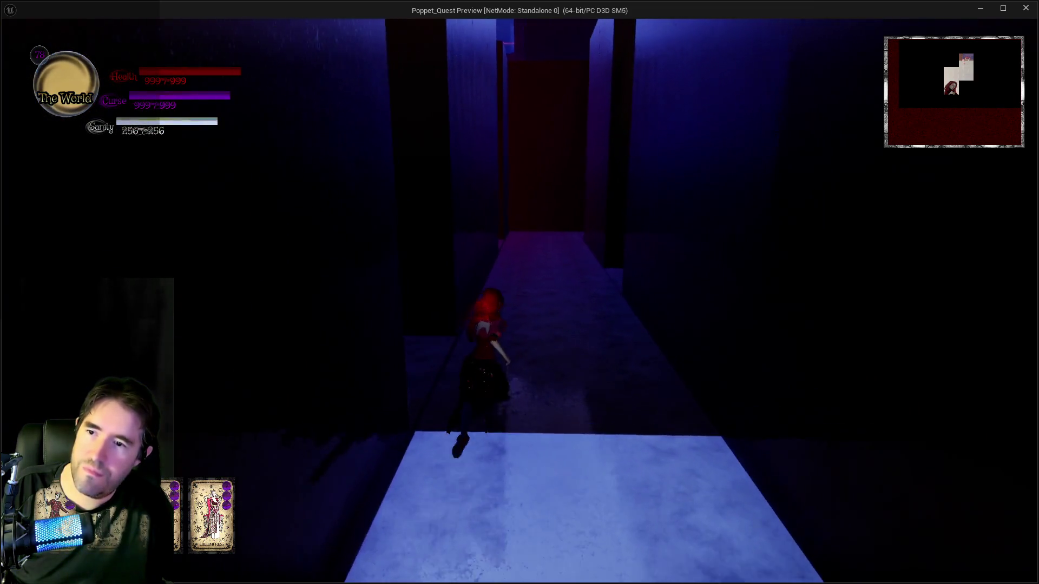
key("w")
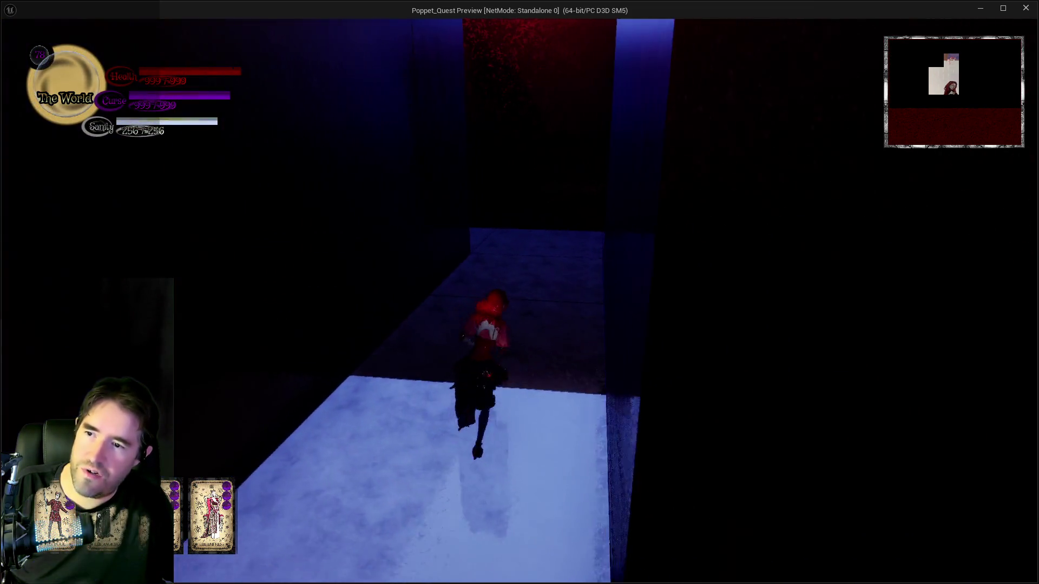
key("w")
key("w")
key("w")
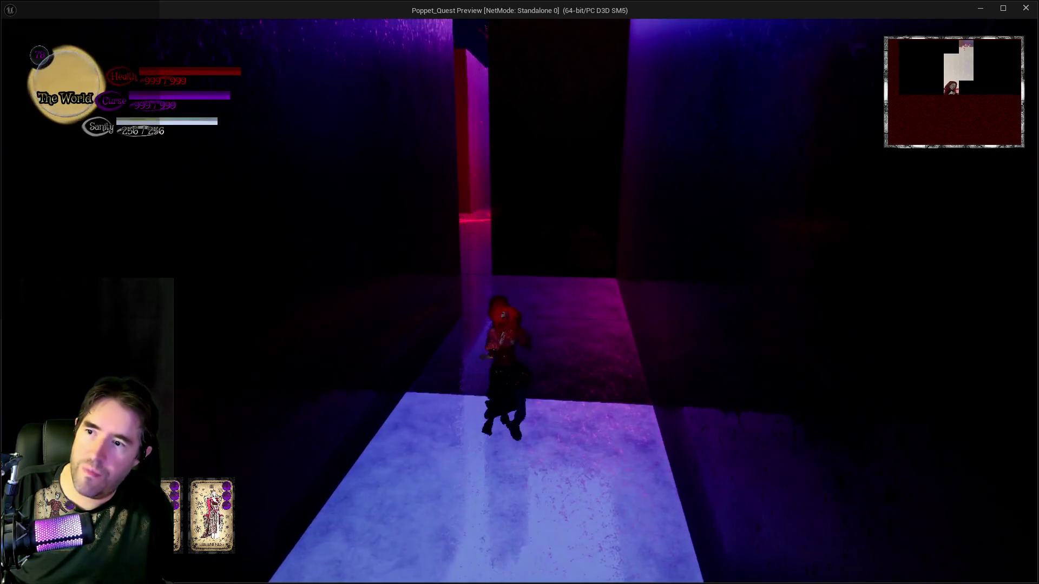
key("w")
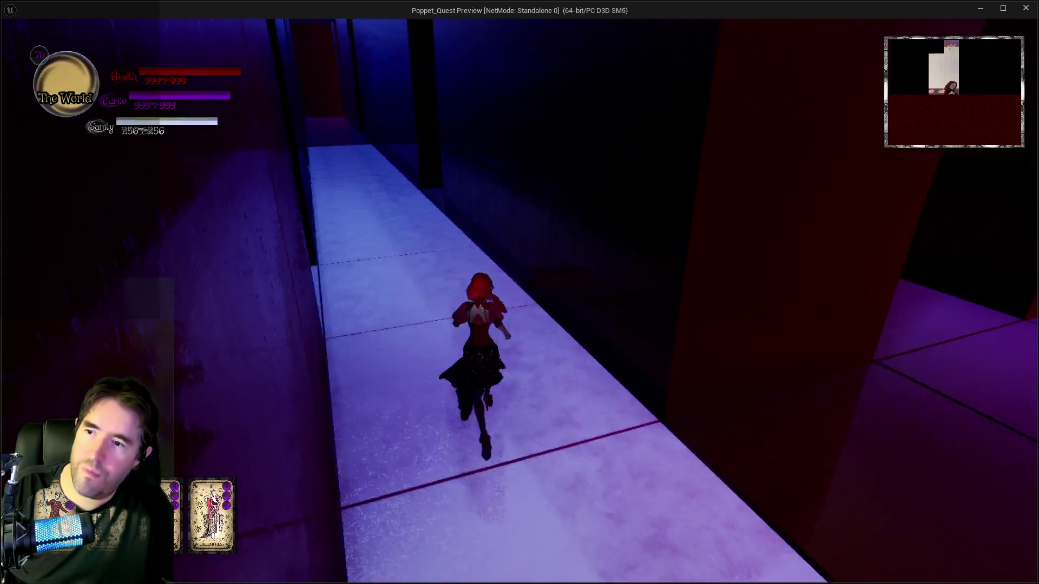
key("w")
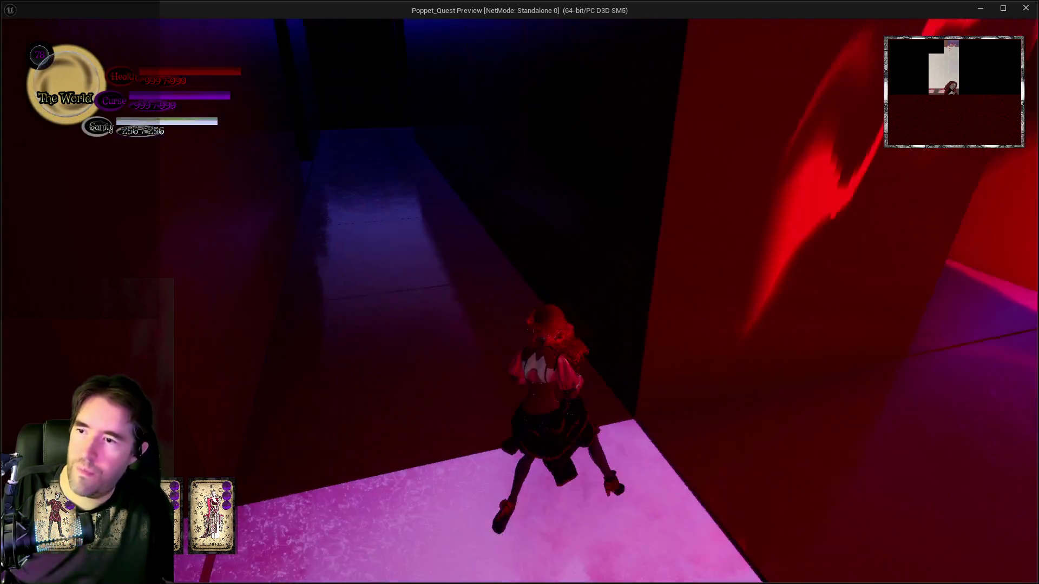
Run through the red-lit room and along the lit walkways into the dark corridors
key("w")
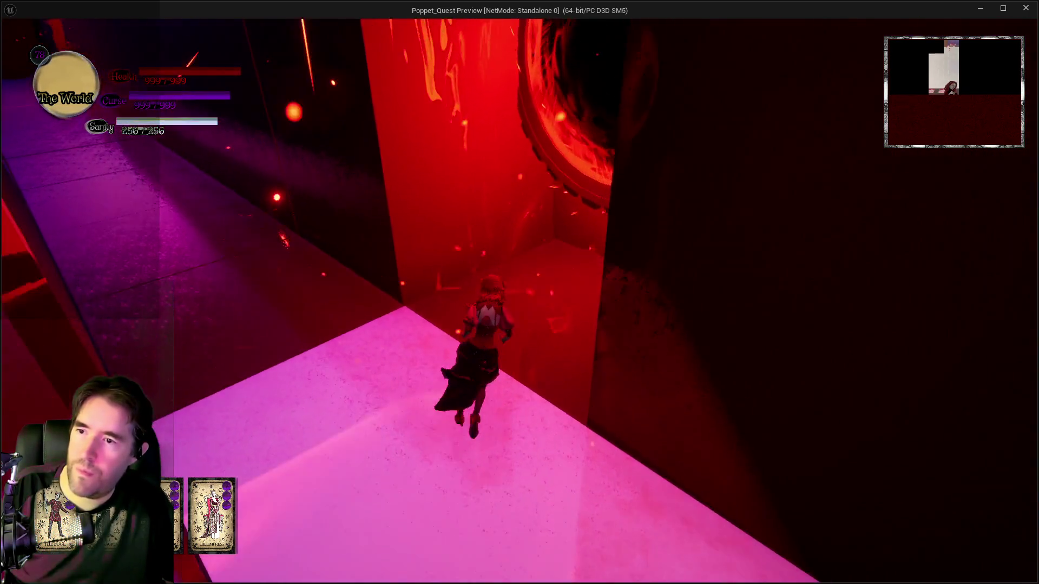
key("w")
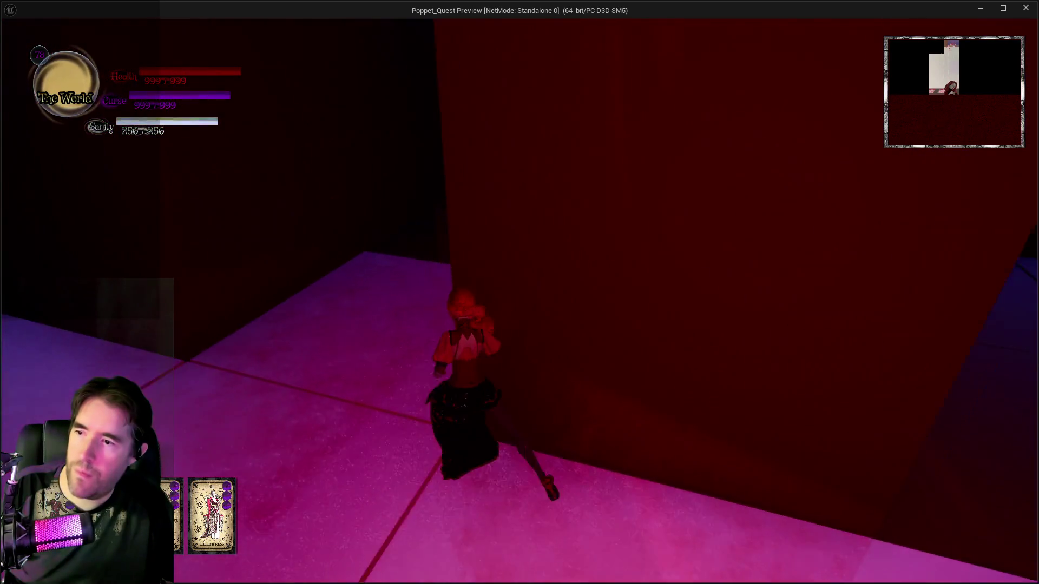
key("w")
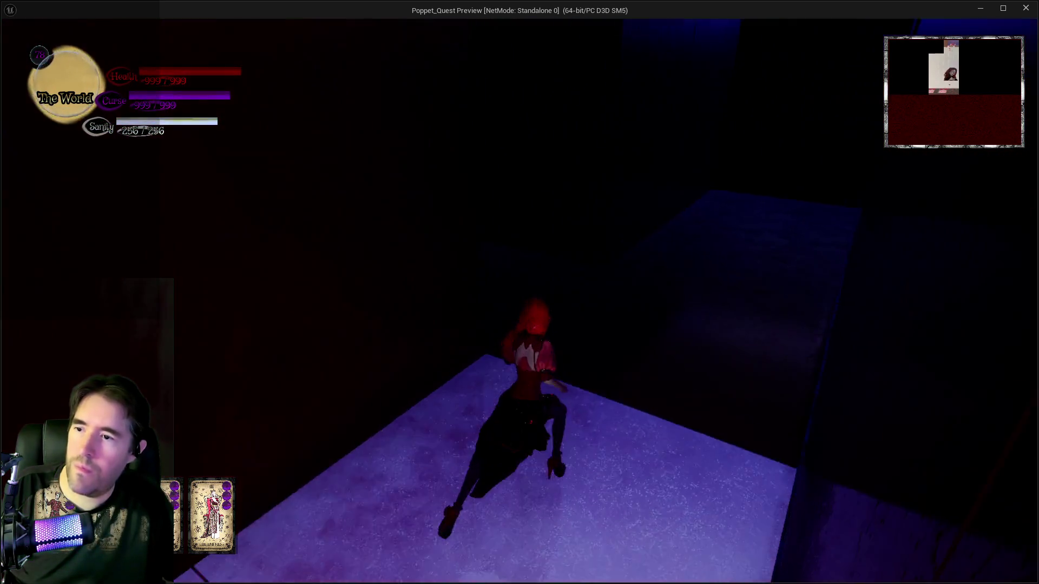
key("w")
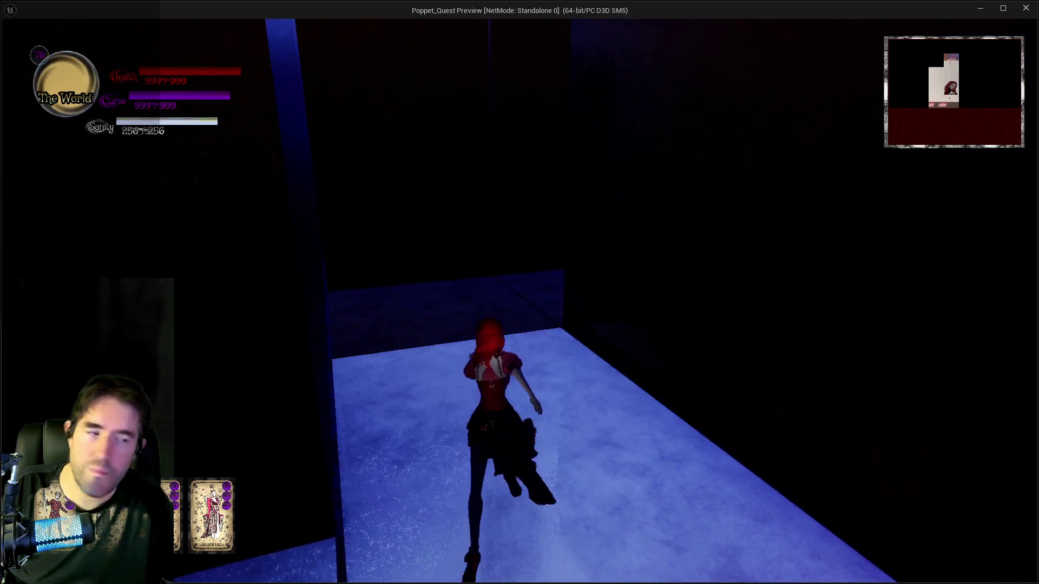
key("w")
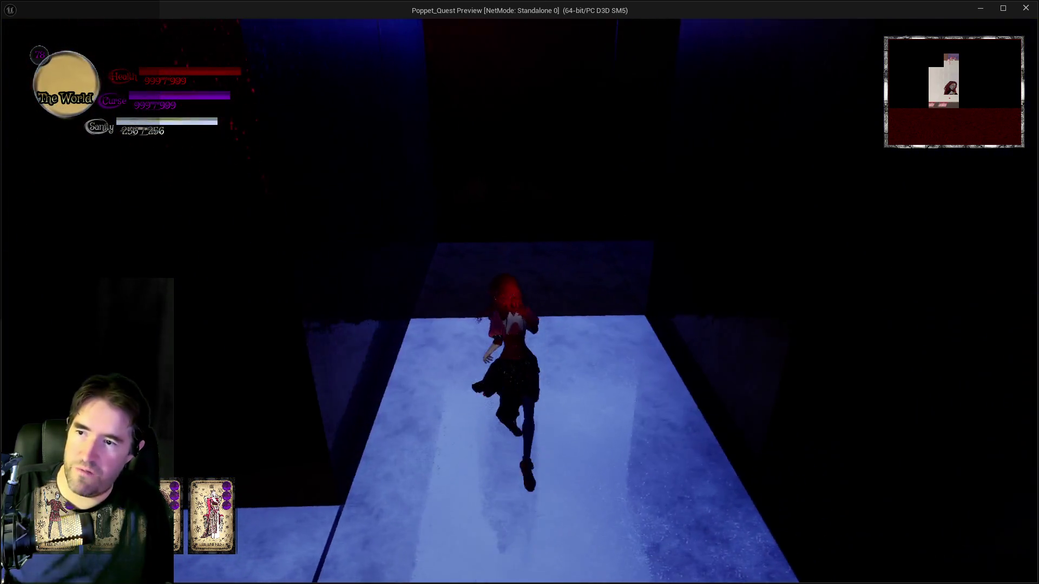
key("w")
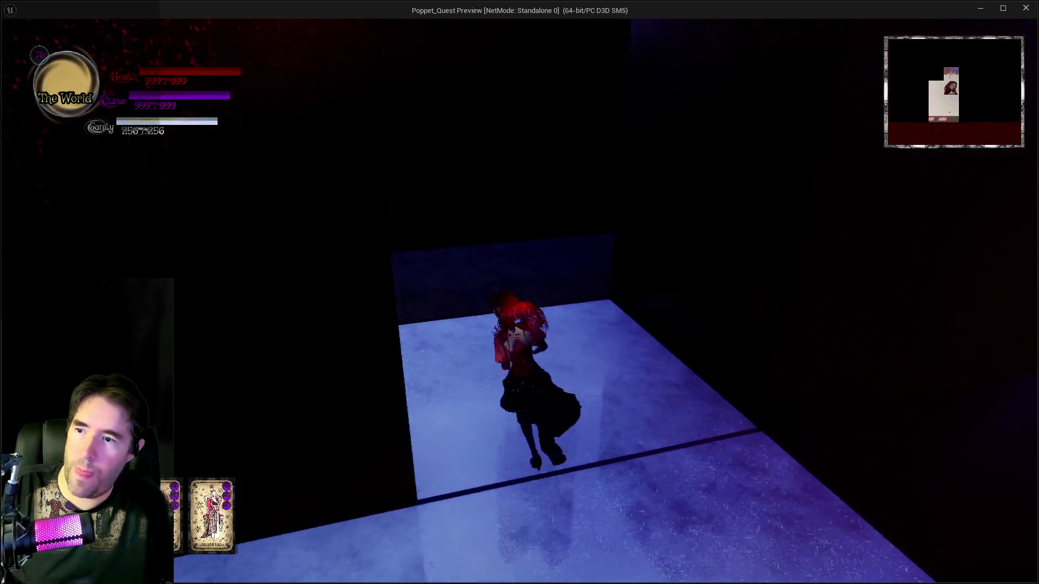
key("w")
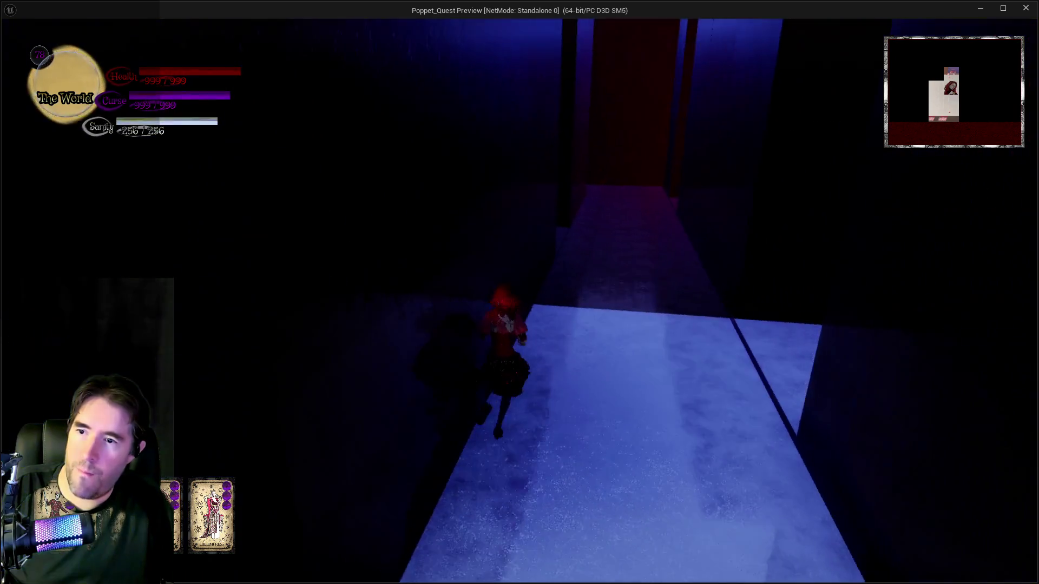
key("w")
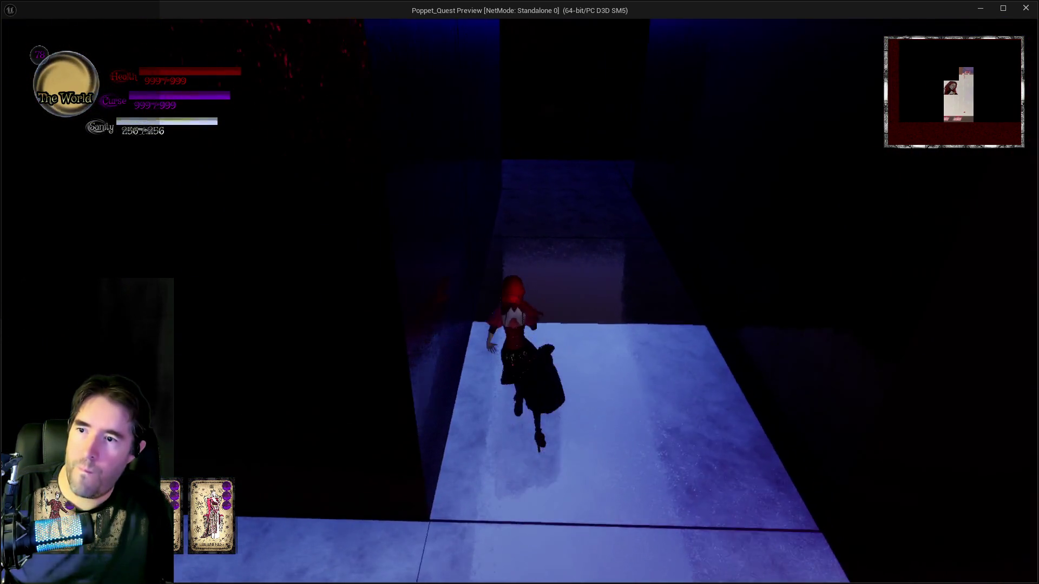
key("w")
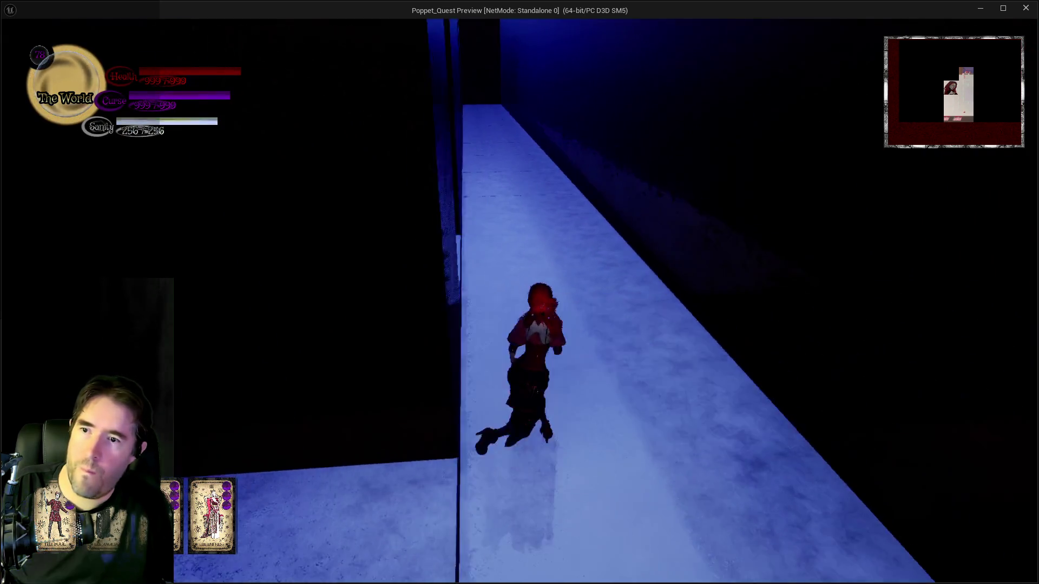
key("w")
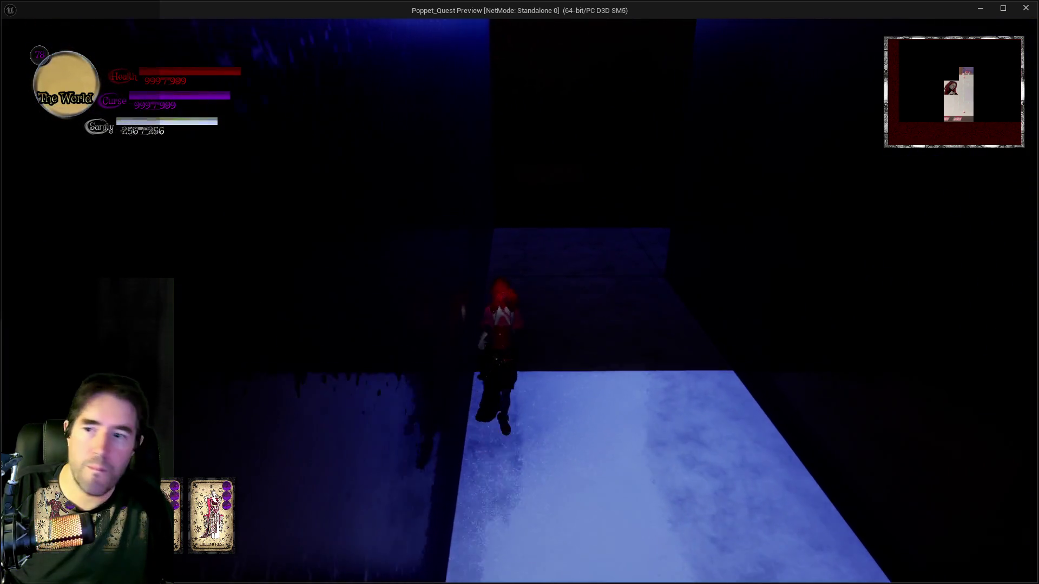
Run through the red-lit hallways and purple-lit floors of the Ms. Pop-Man maze
key("w")
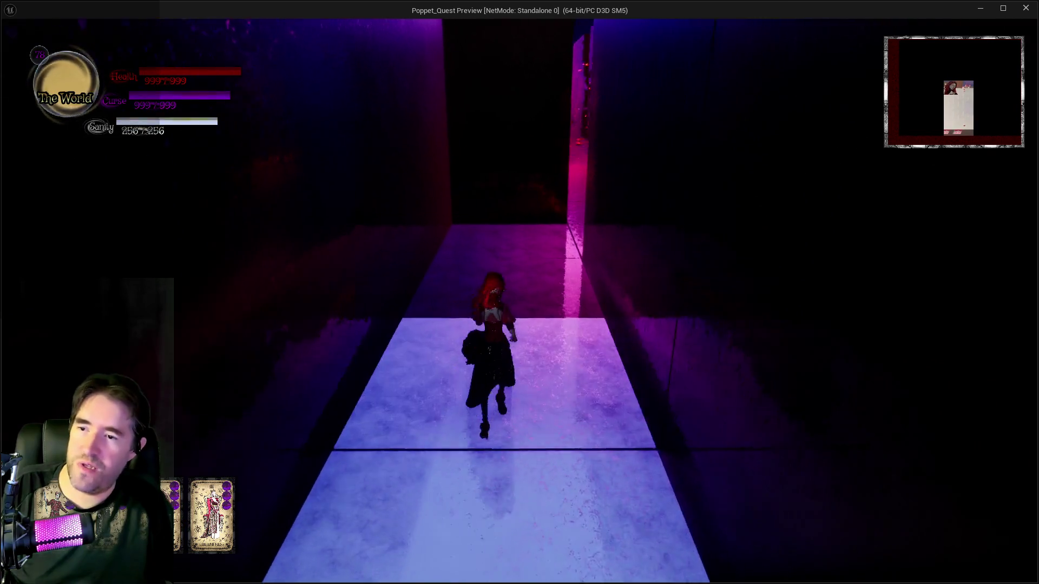
key("w")
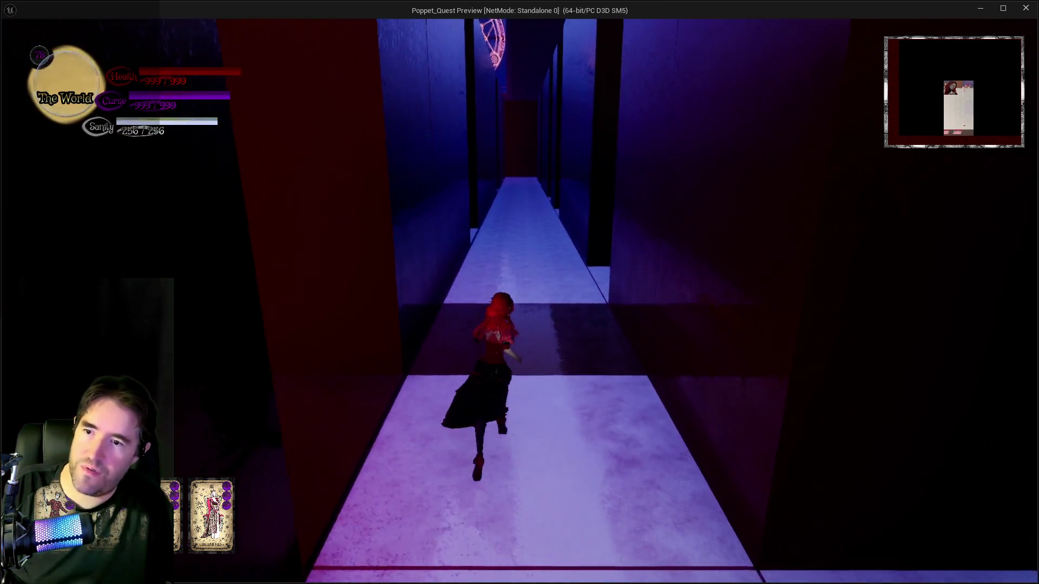
key("w")
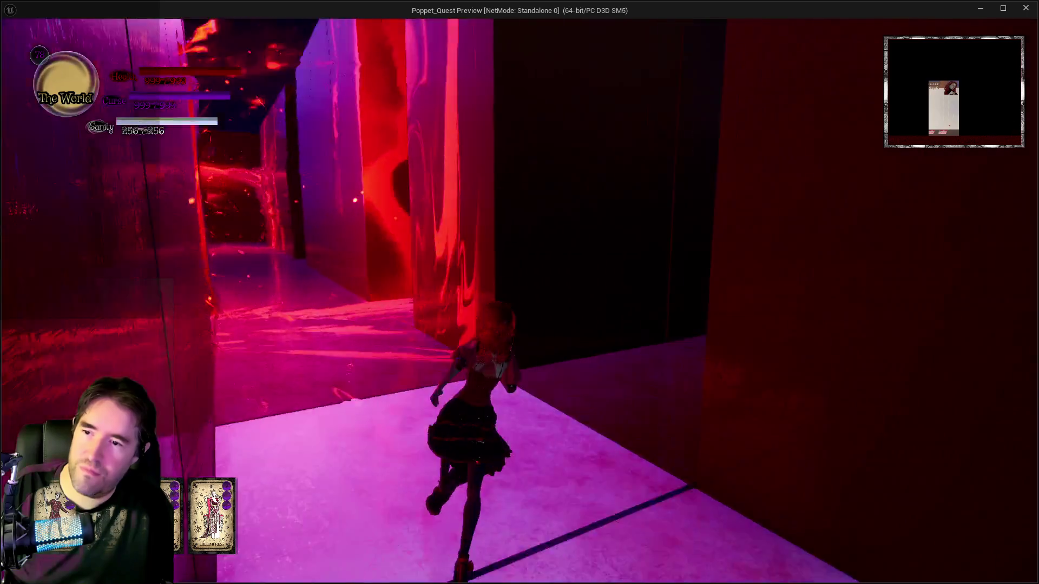
key("w")
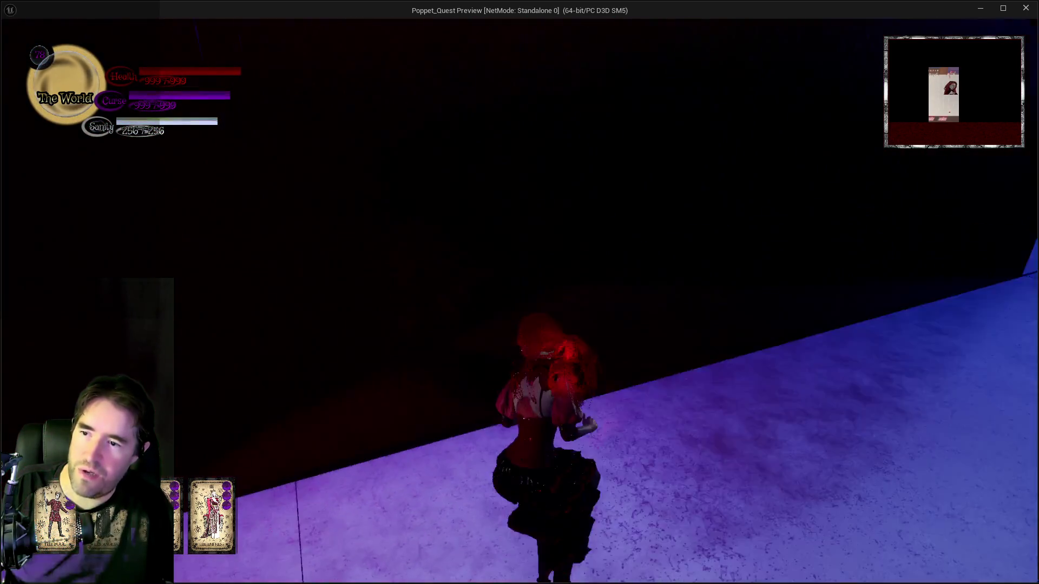
key("w")
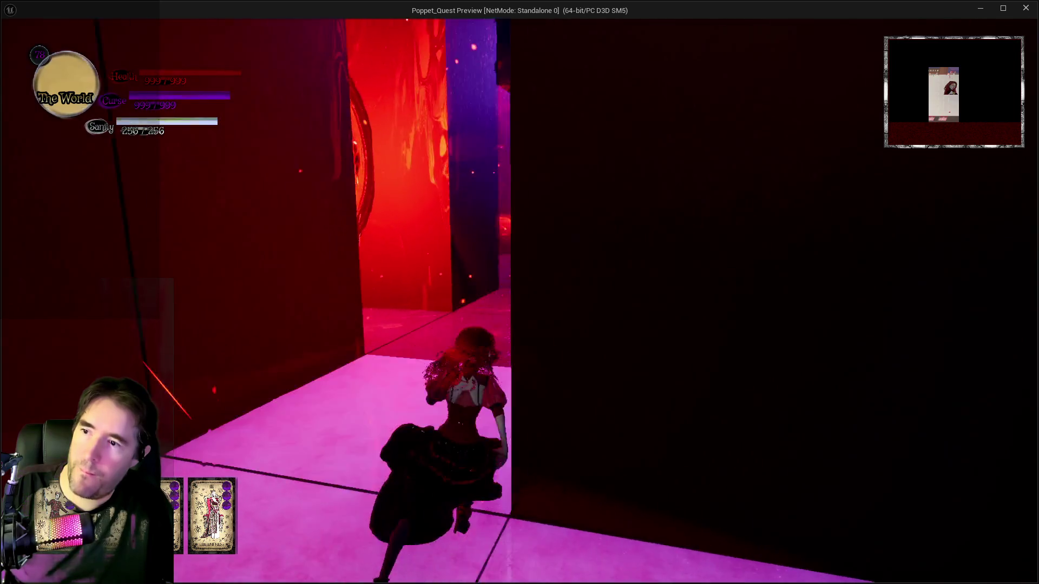
key("w")
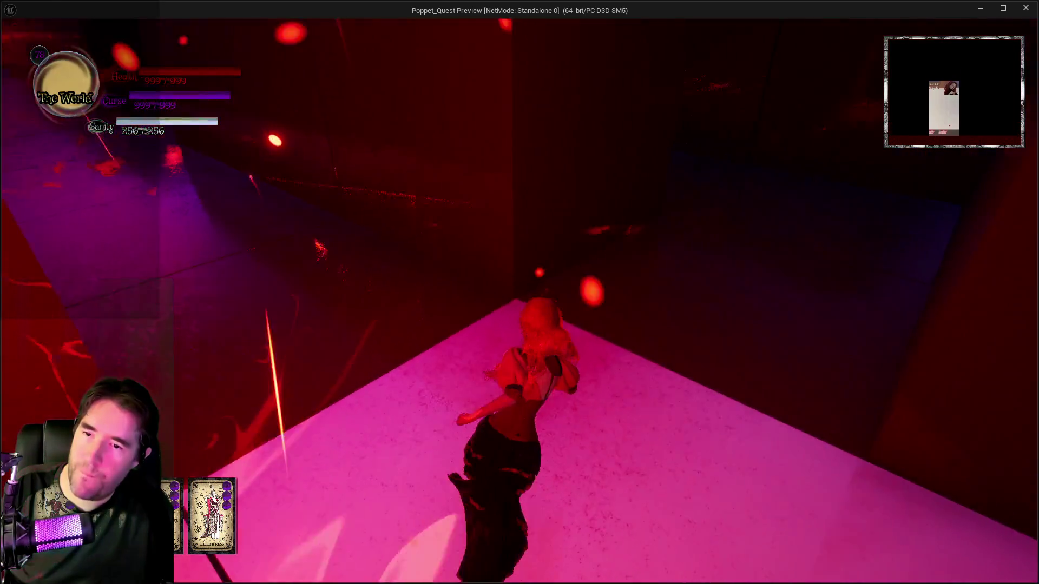
key("w")
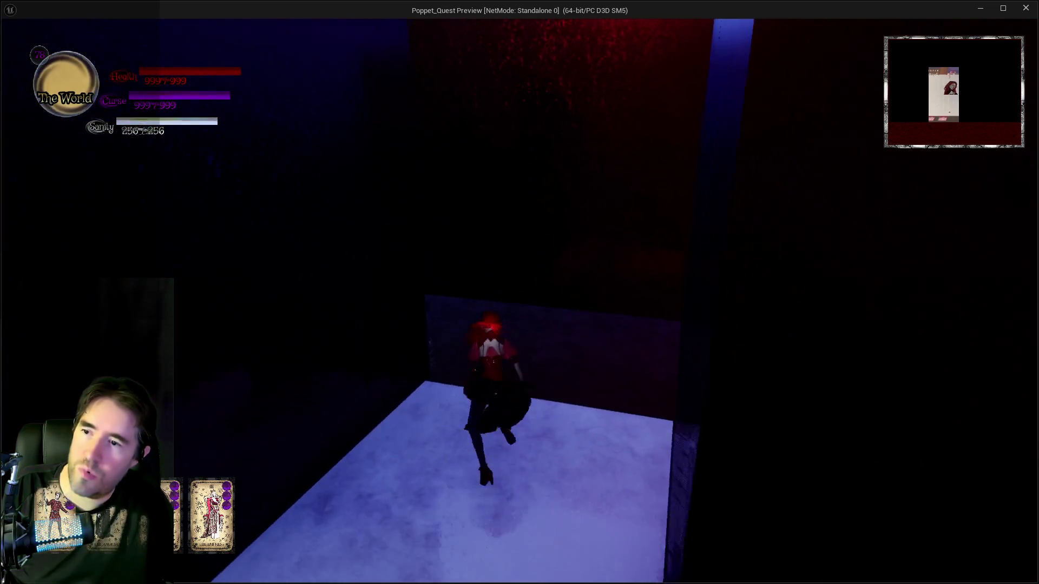
key("w")
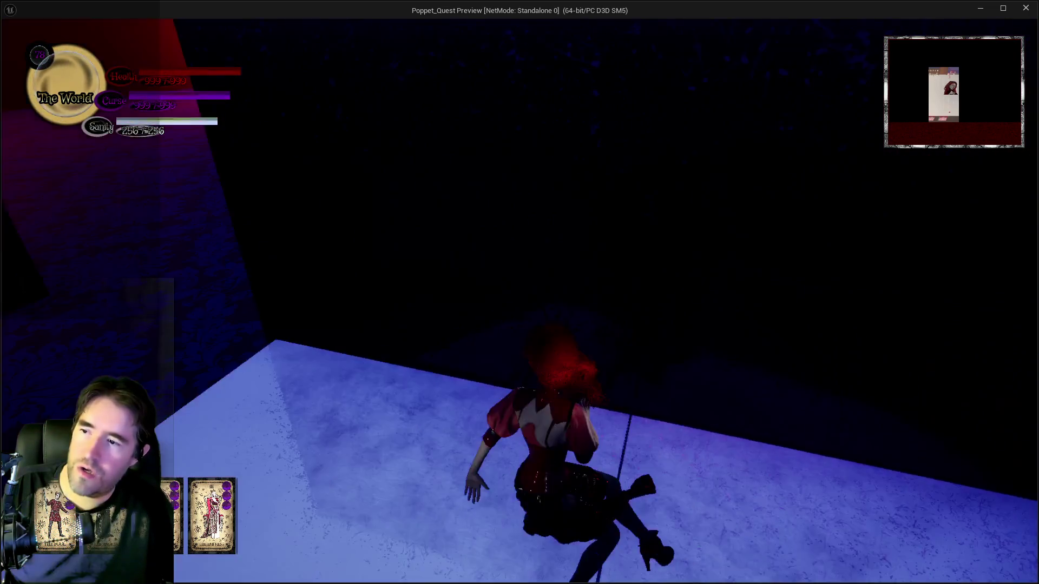
key("w")
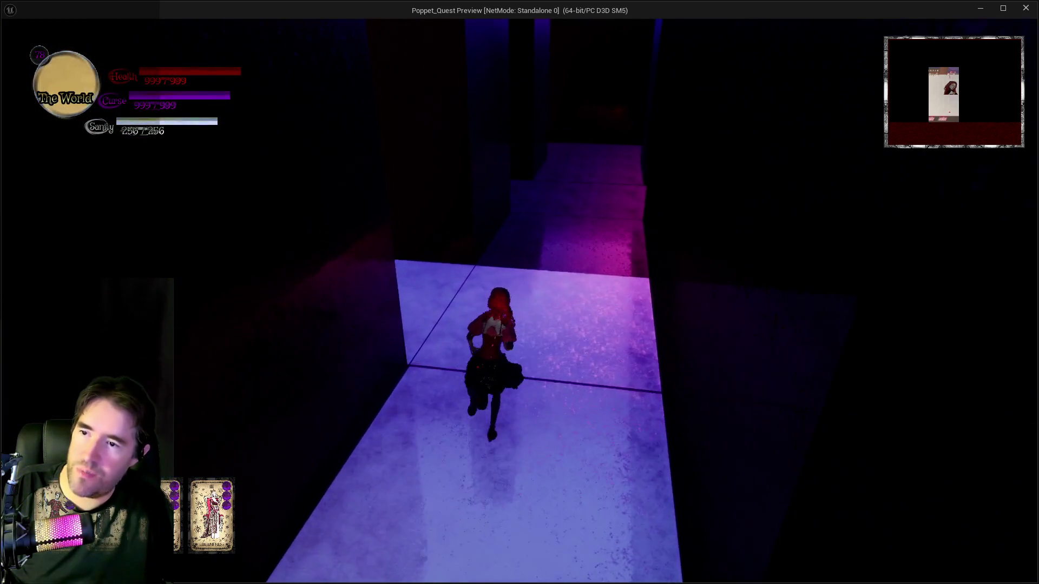
key("w")
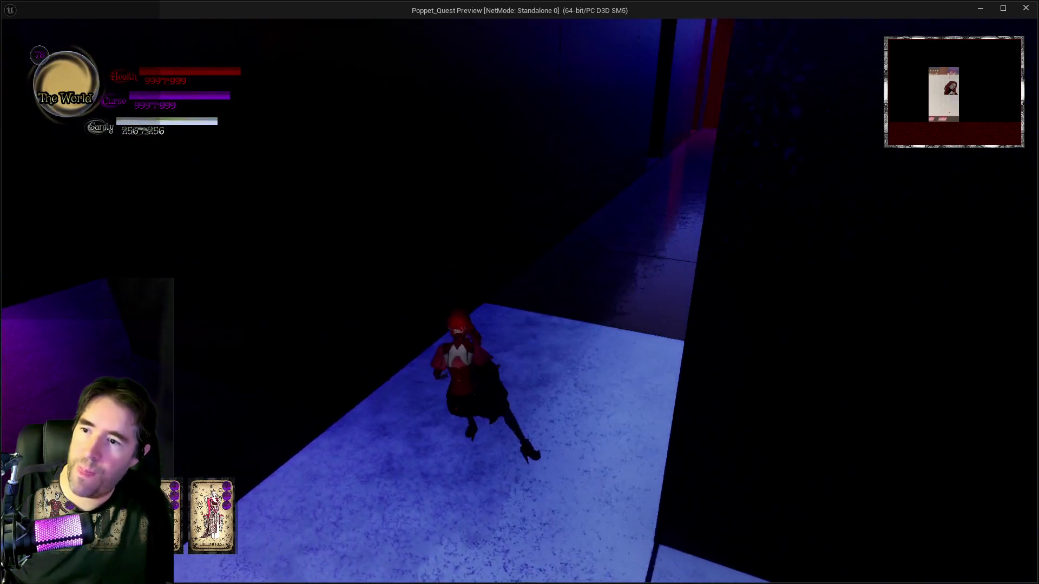
key("w")
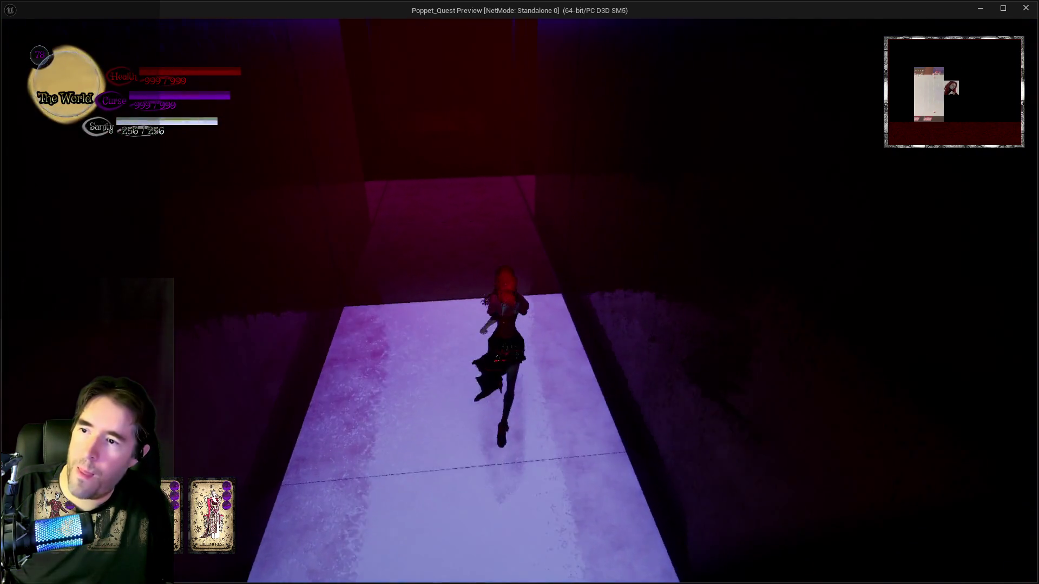
key("w")
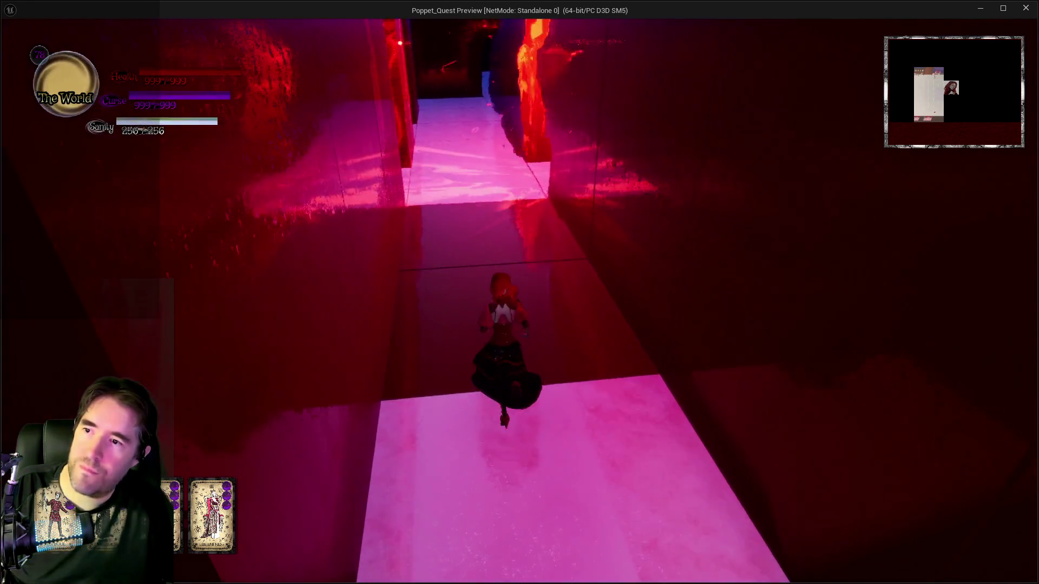
key("w")
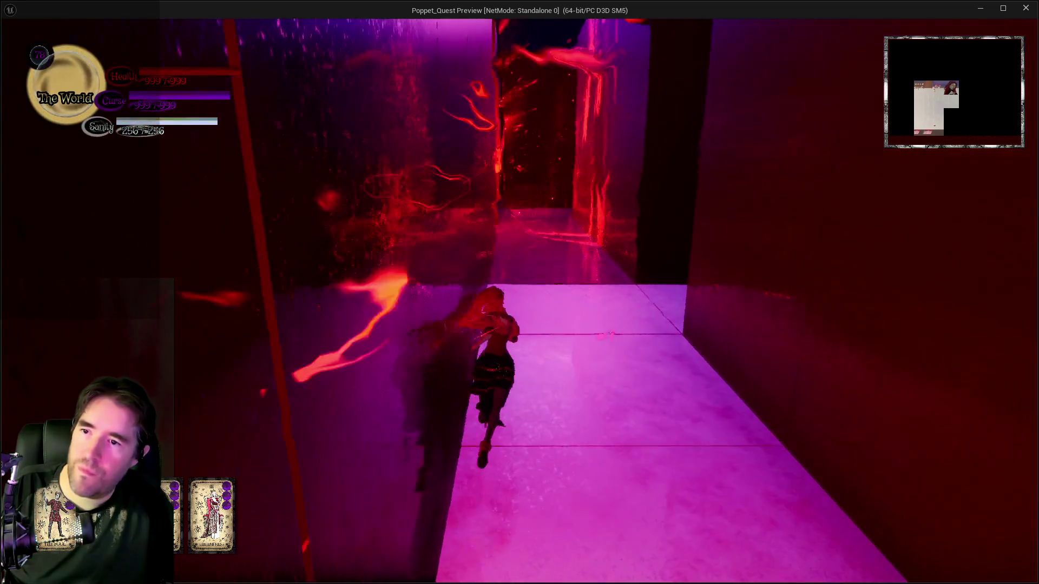
Continue through the purple-walled corridor and down the long blue passage
key("w")
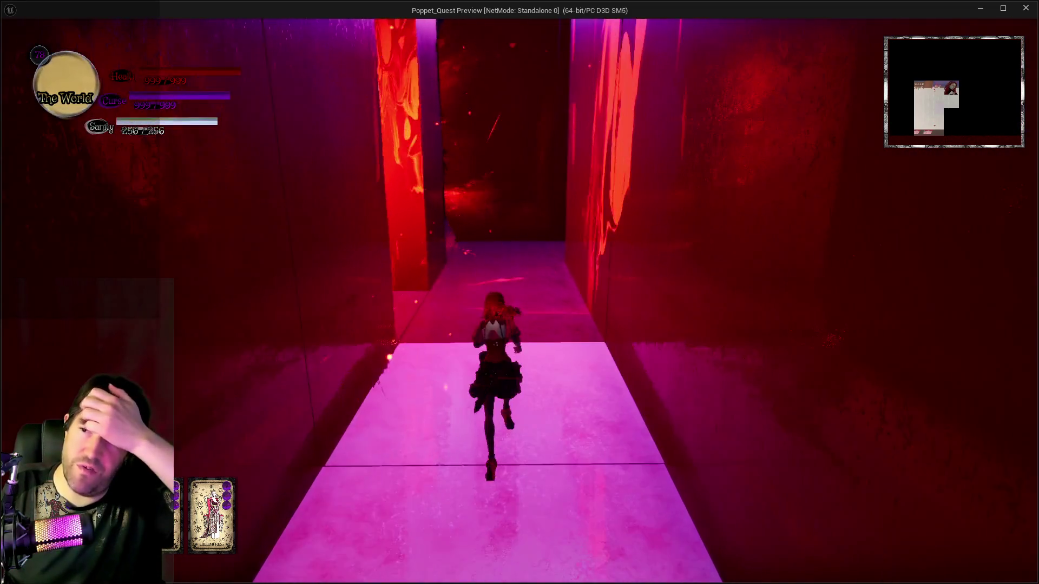
key("w")
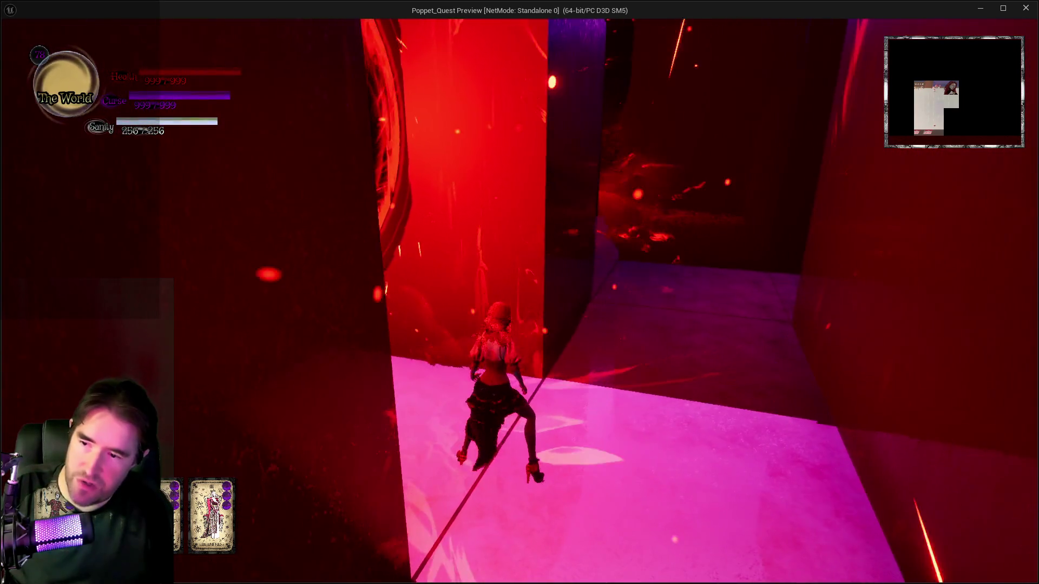
key("w")
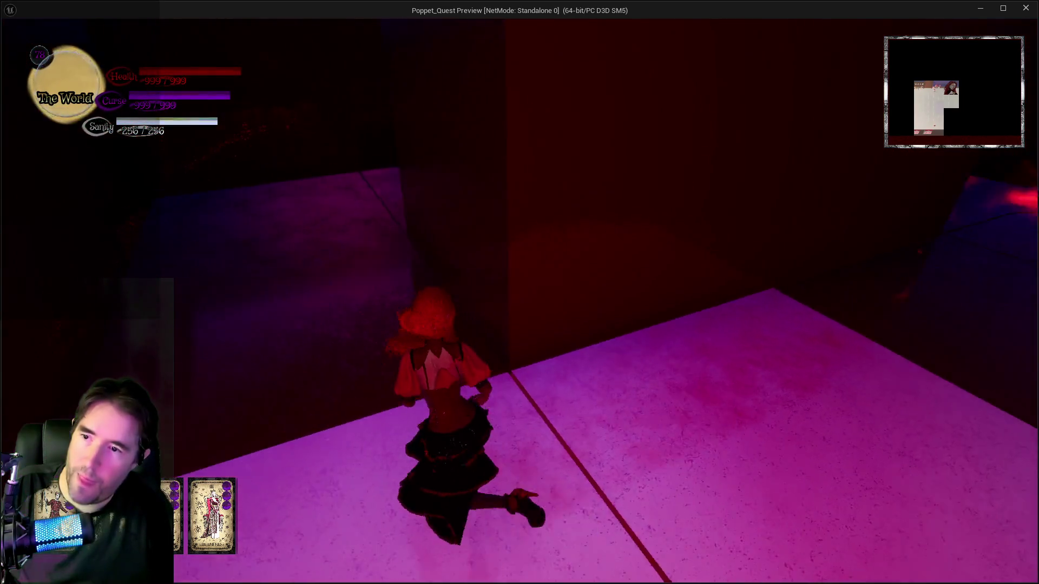
key("w")
key("w")
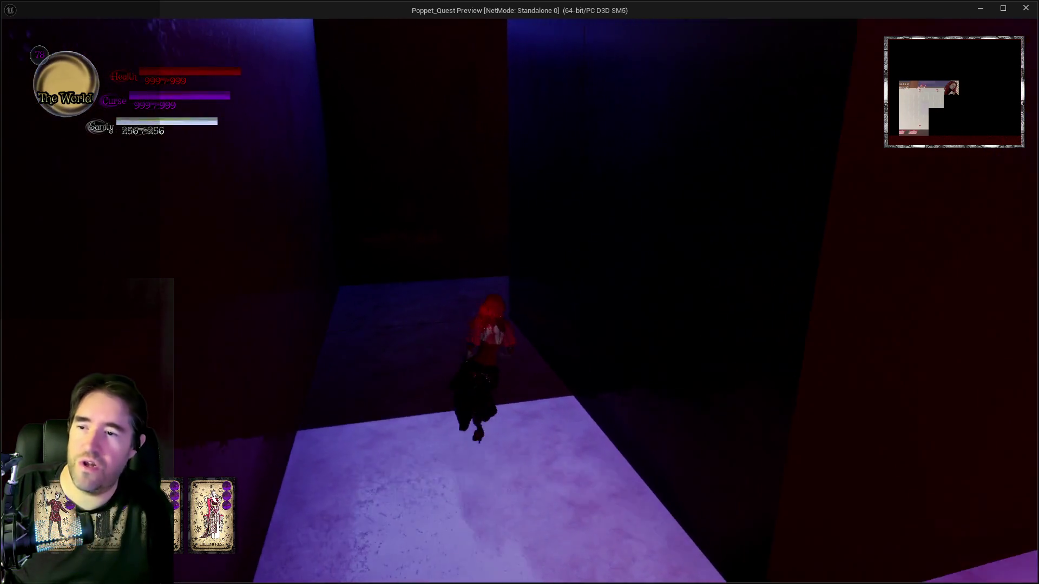
key("w")
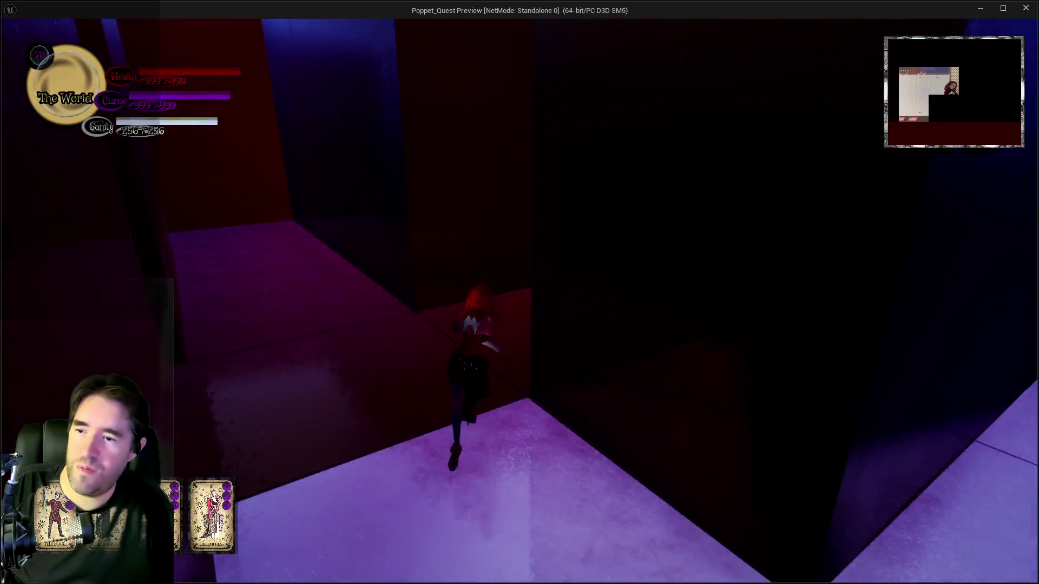
key("w")
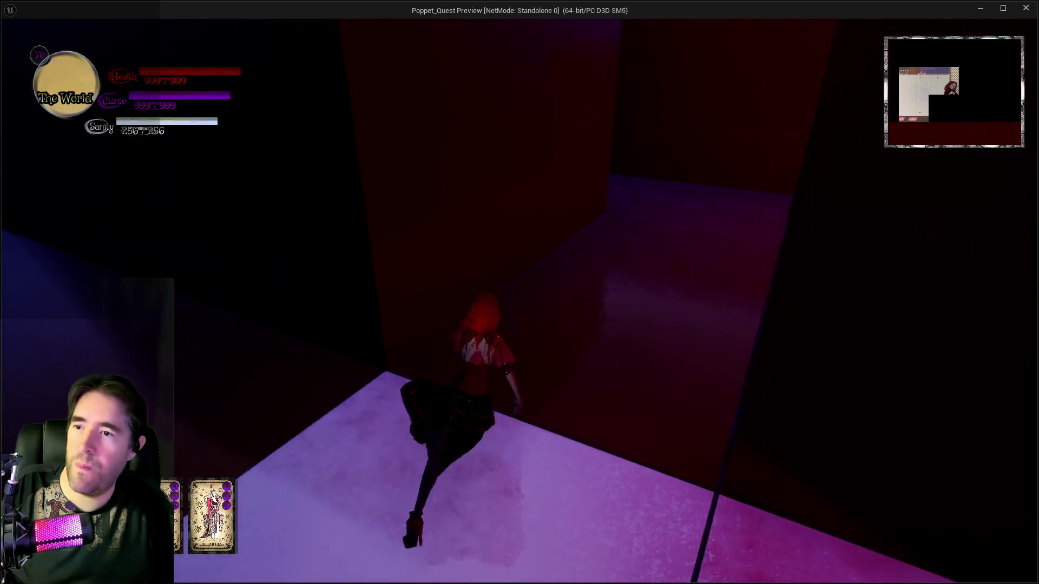
key("w")
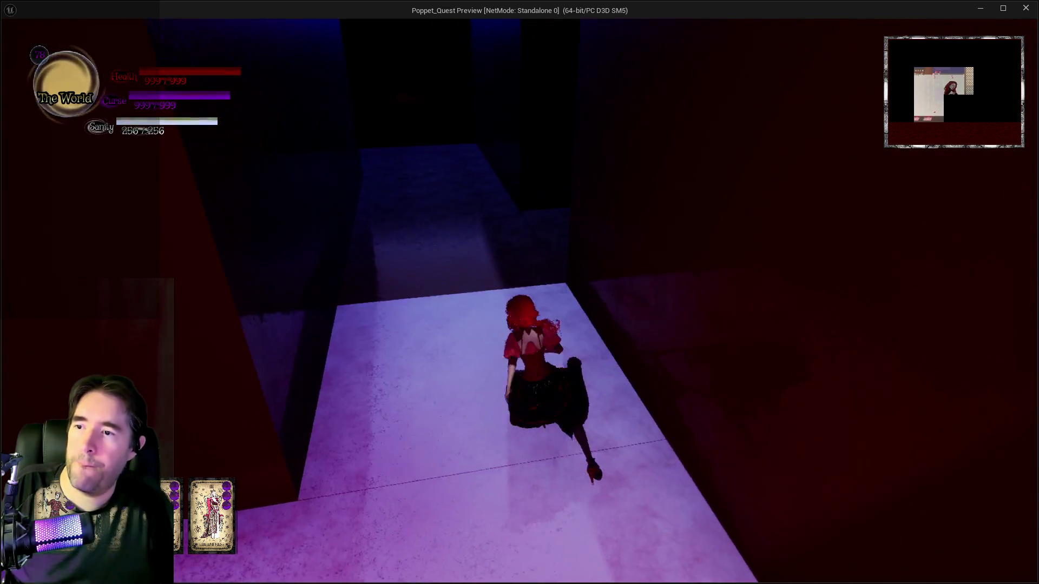
key("w")
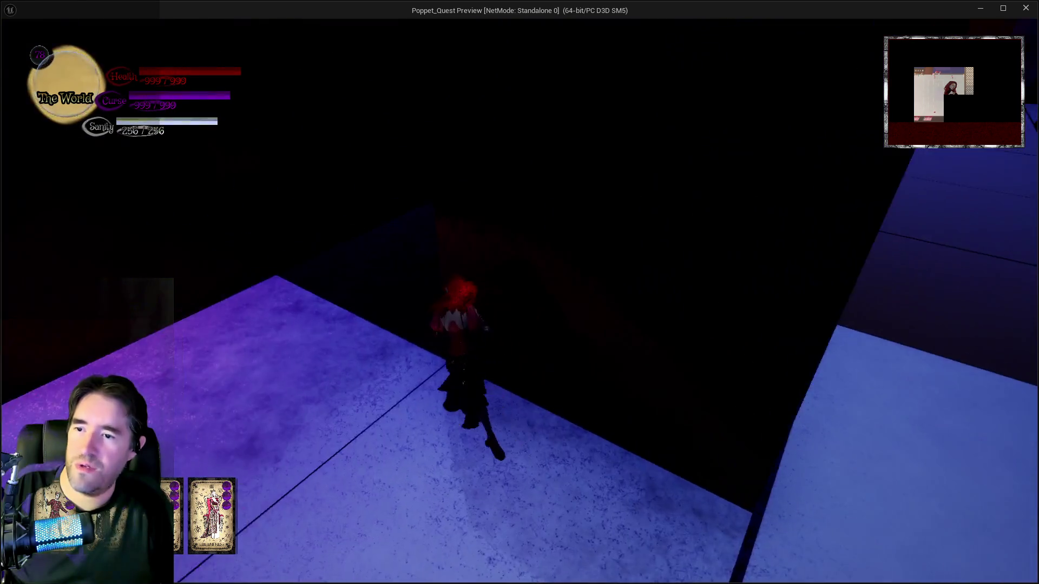
key("w")
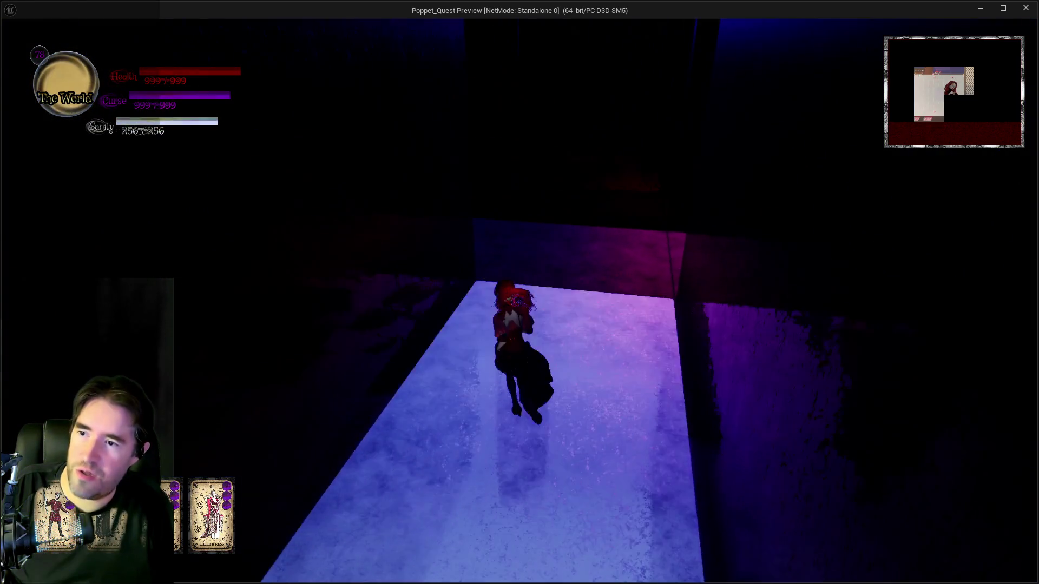
key("w")
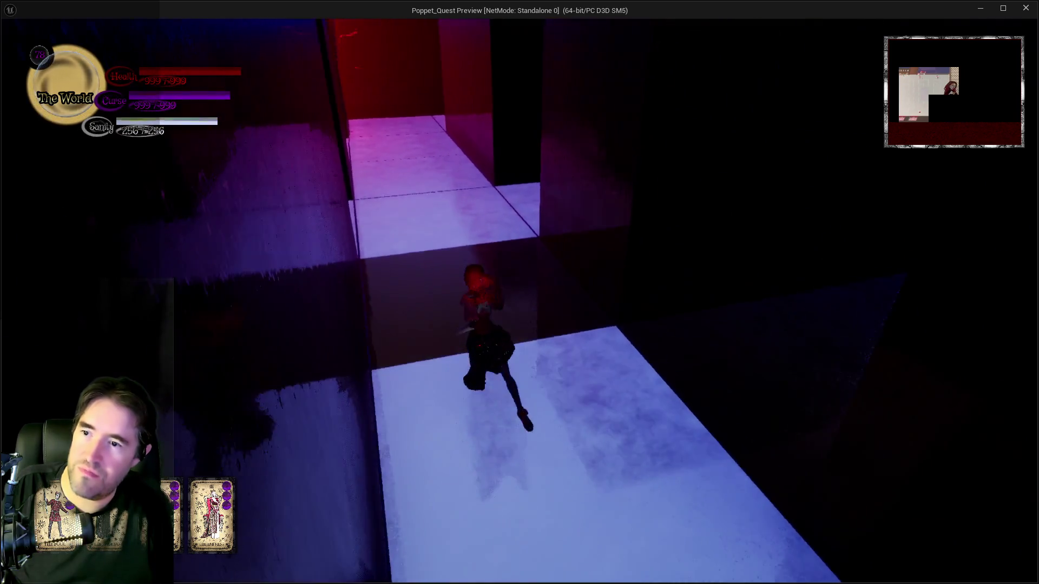
key("w")
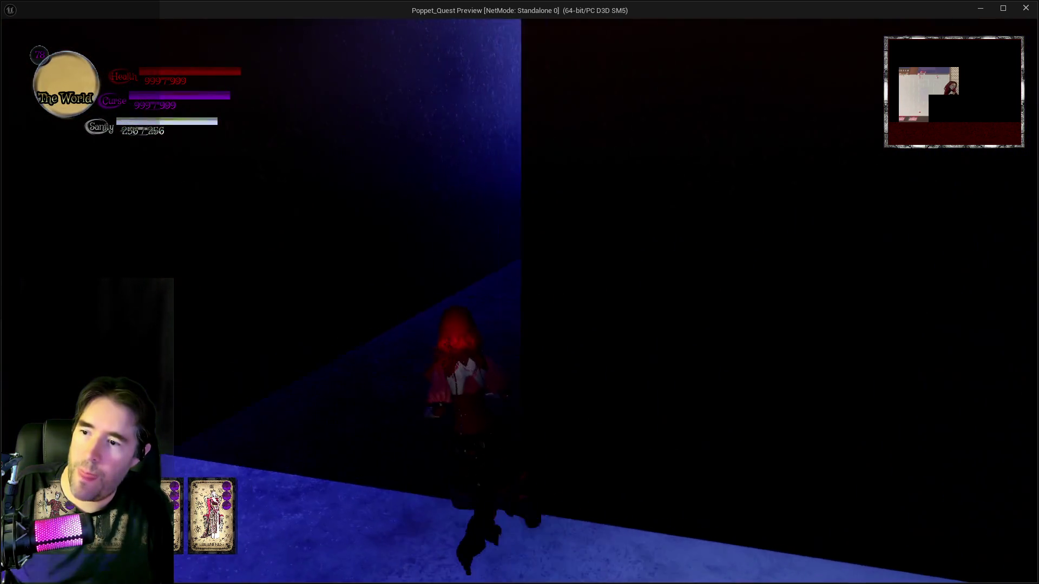
key("w")
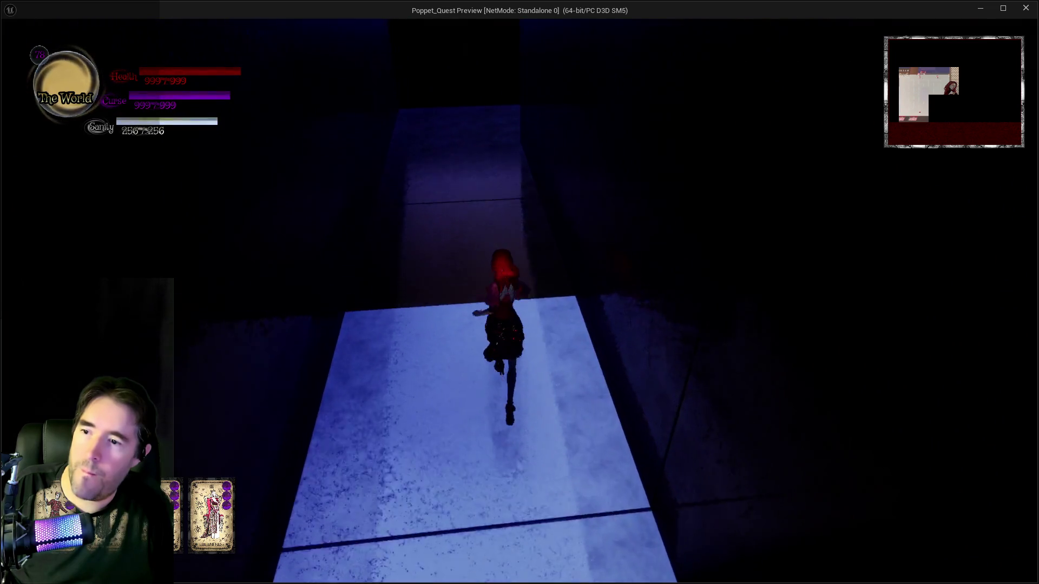
key("w")
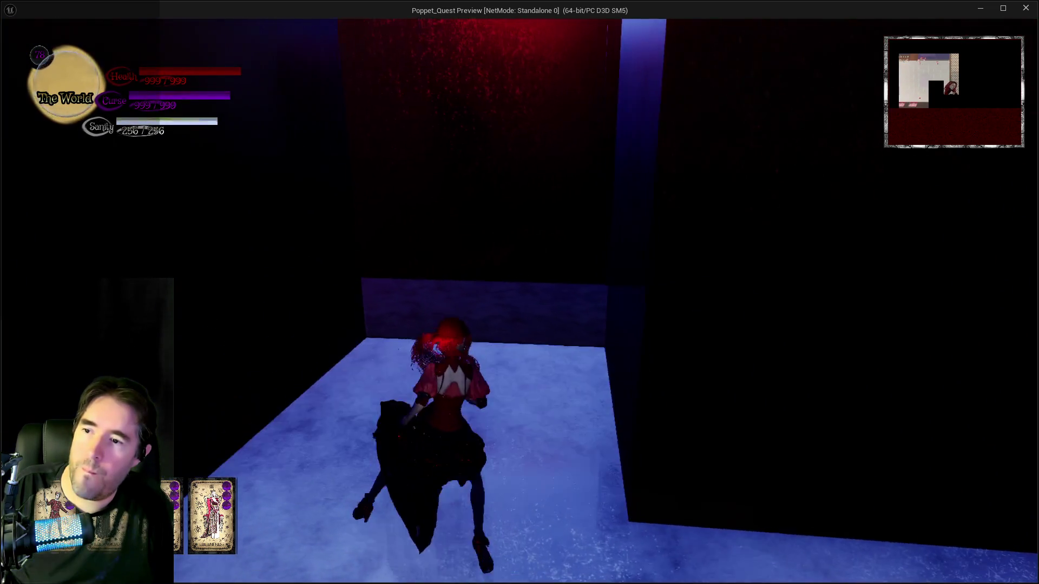
key("w")
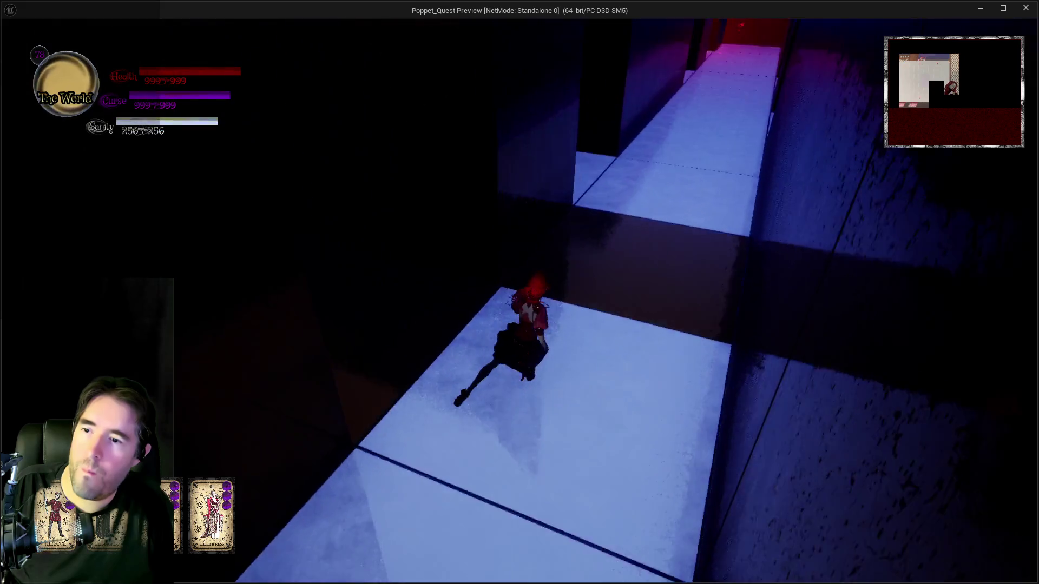
Navigate the blue-lit opening and pink-floored corridors deeper into the maze
key("w")
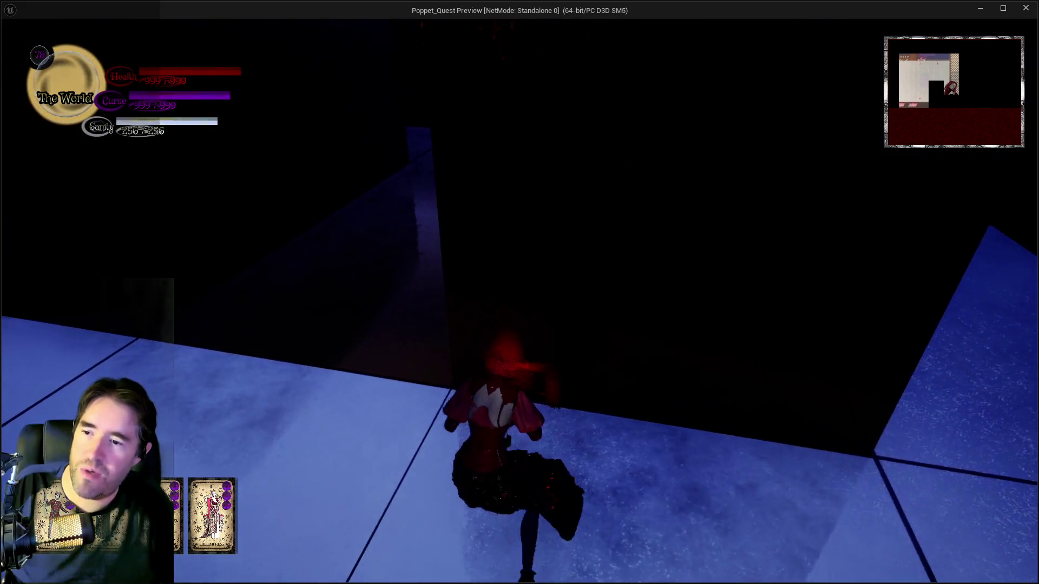
key("w")
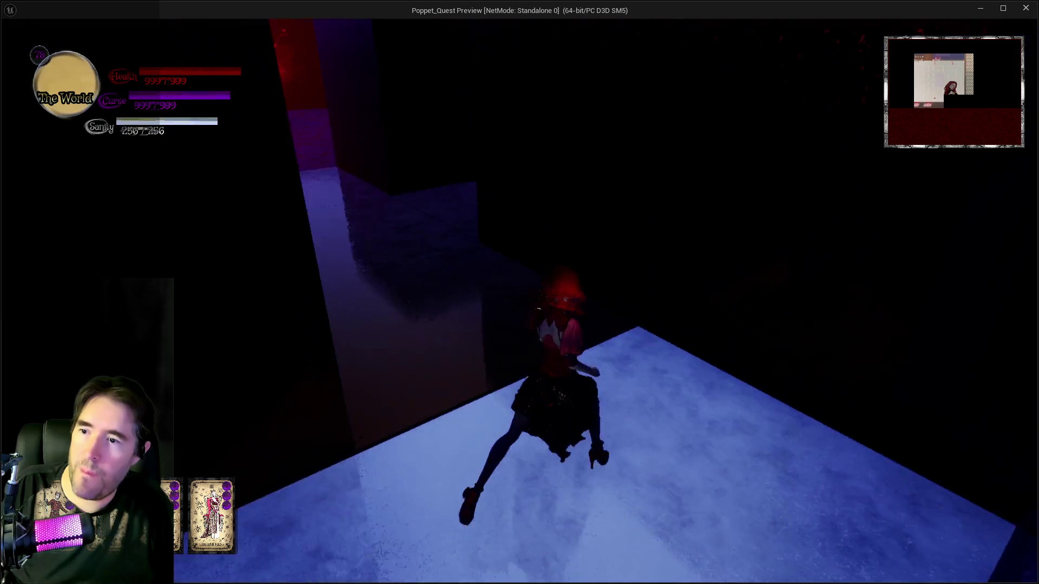
key("w")
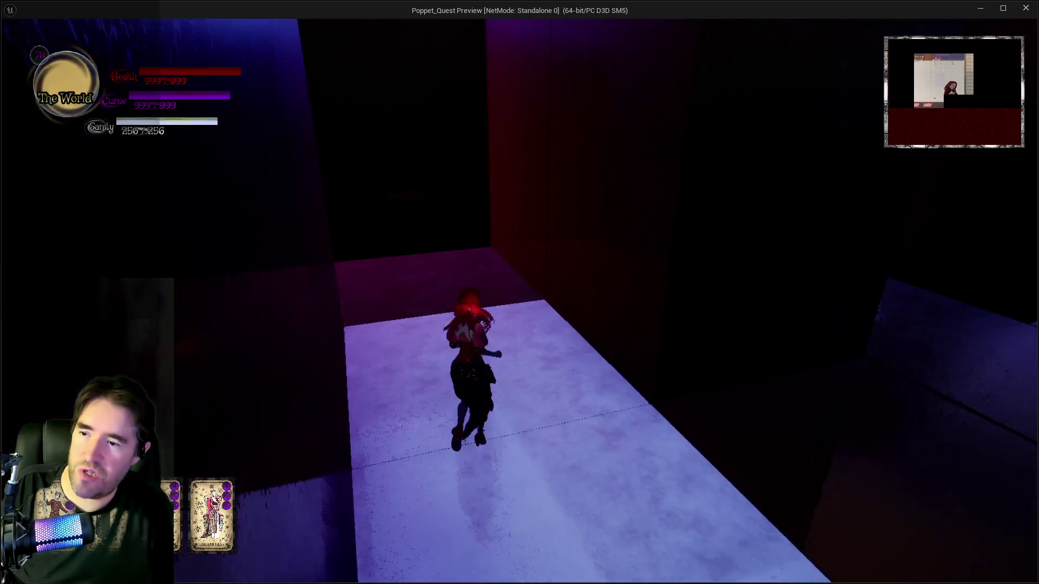
key("w")
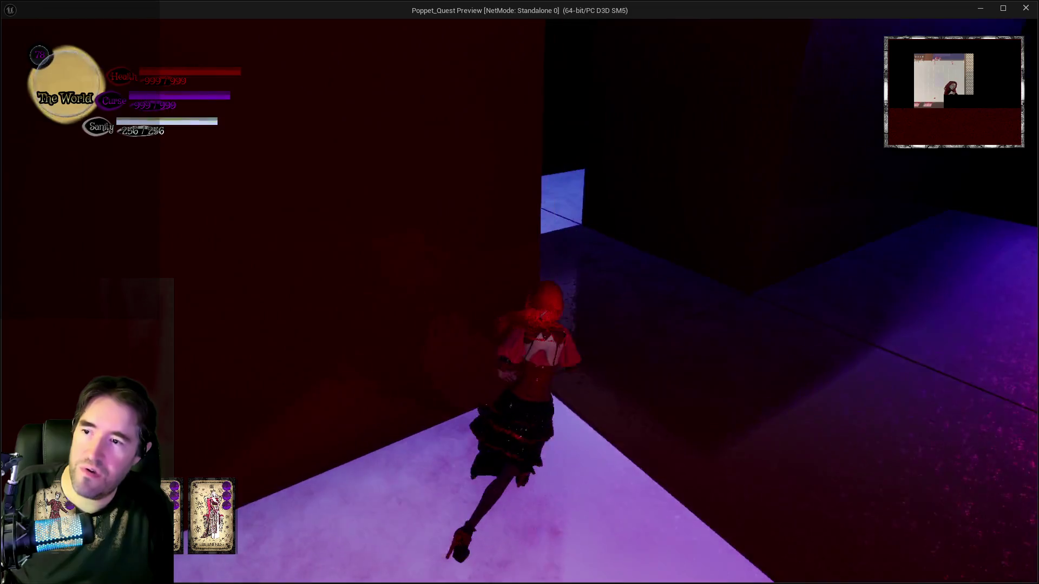
key("w")
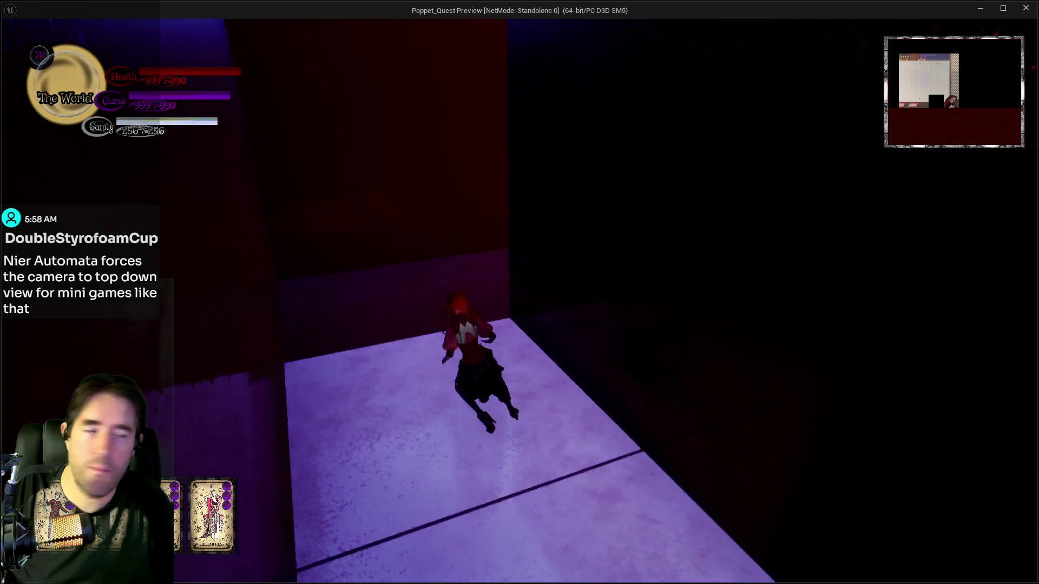
key("w")
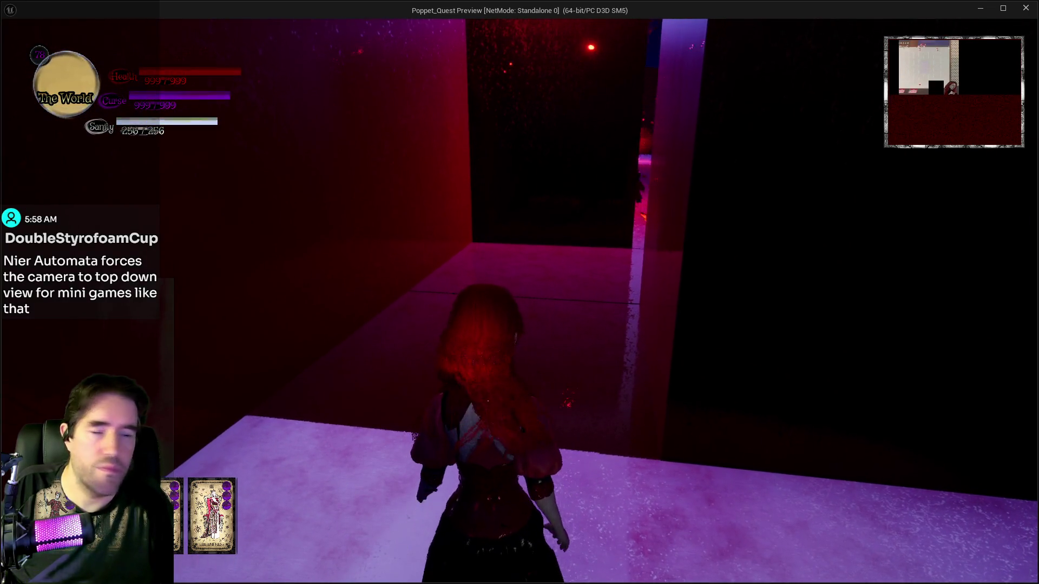
key("w")
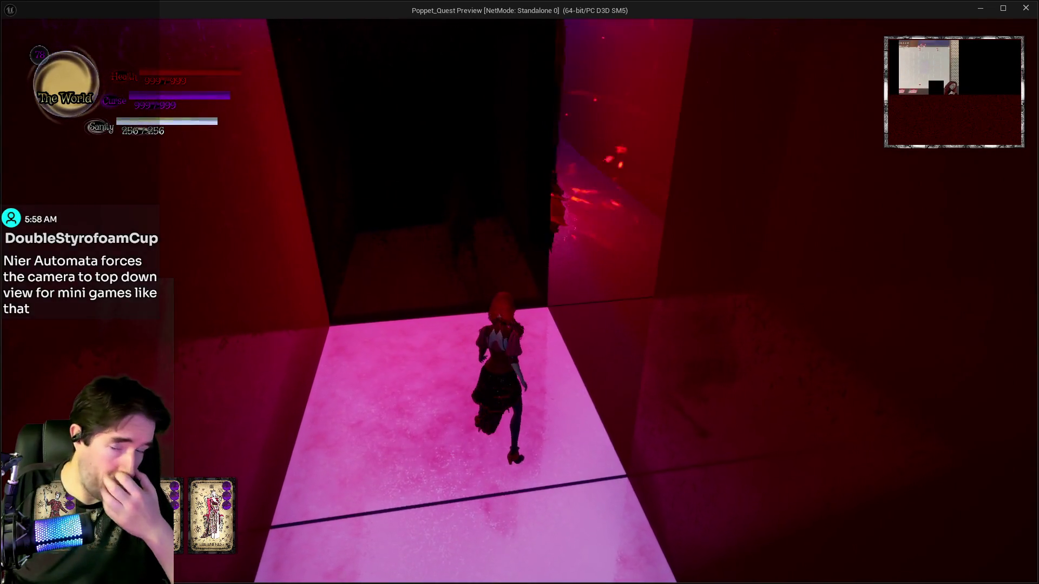
key("w")
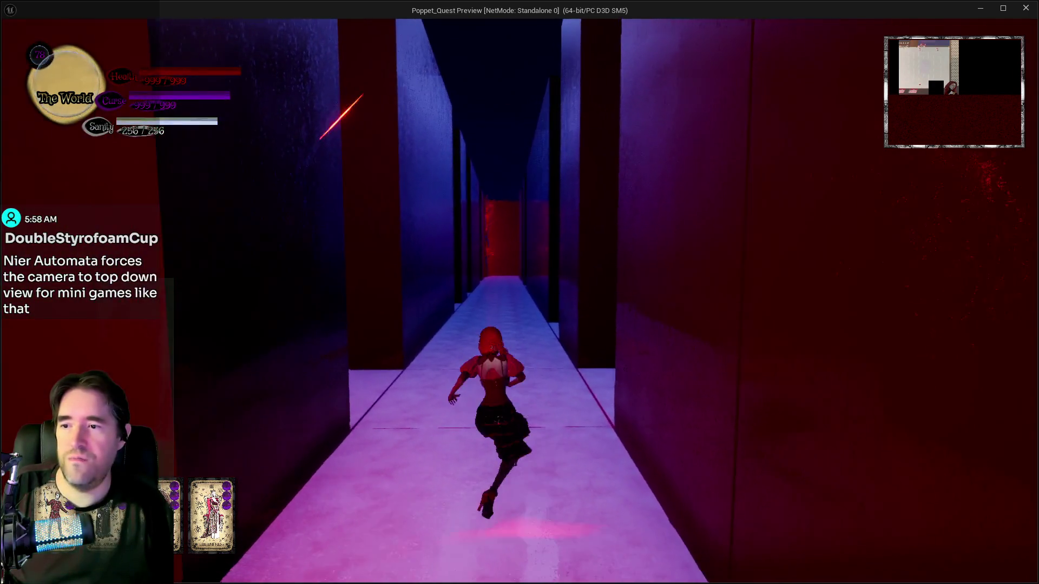
key("w")
key("w")
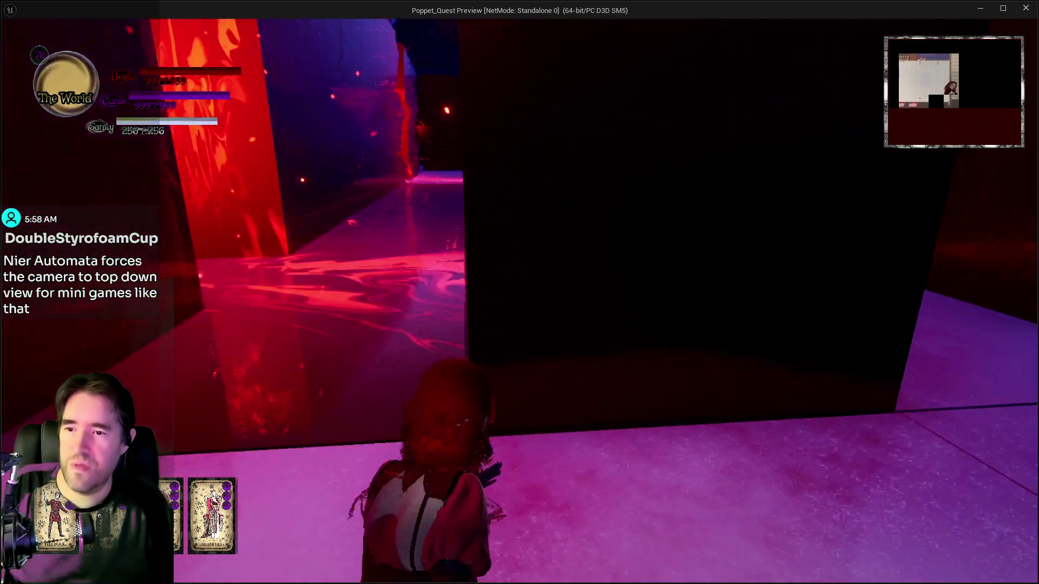
key("w")
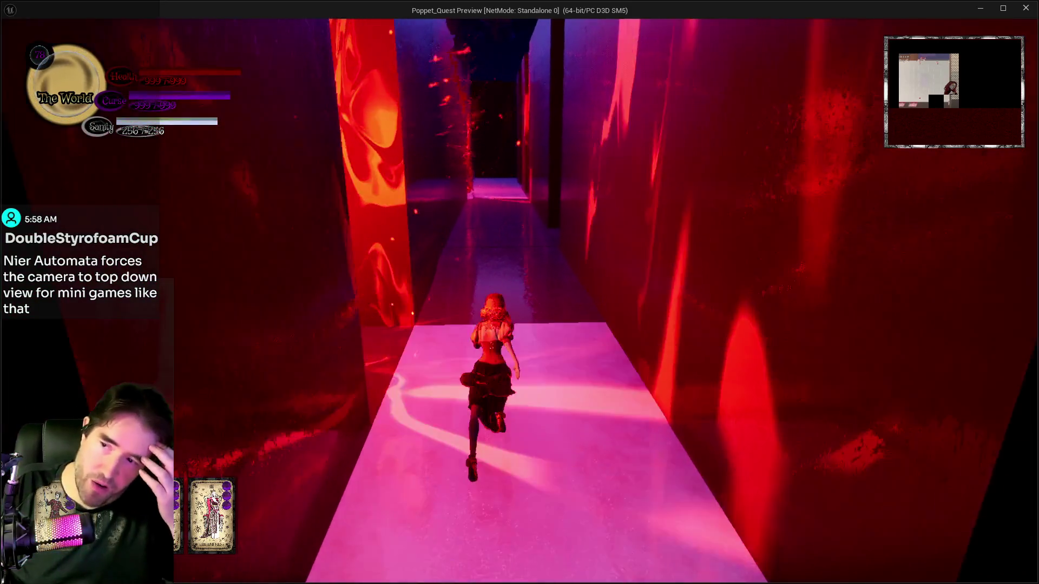
key("w")
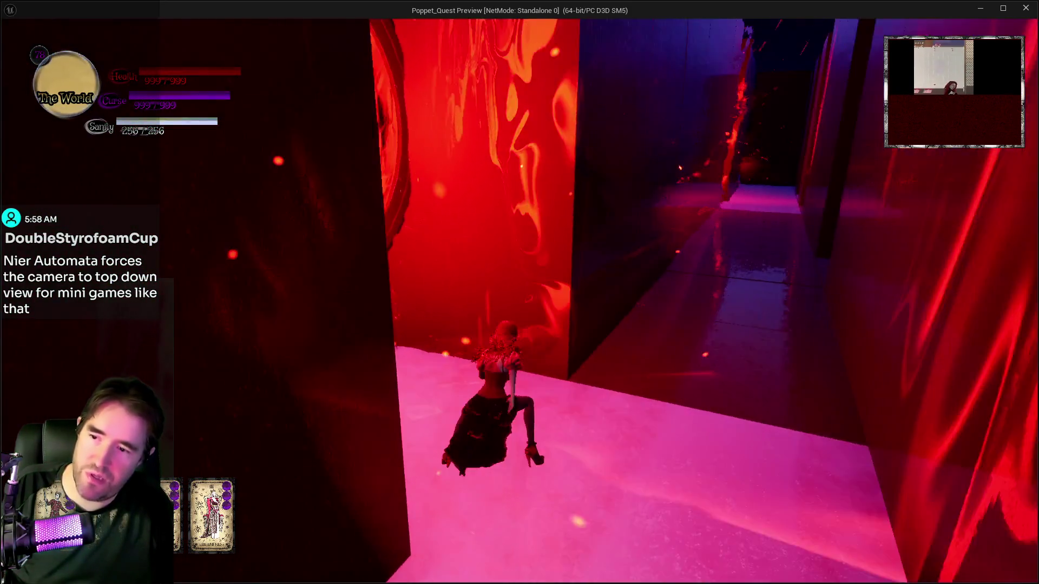
key("w")
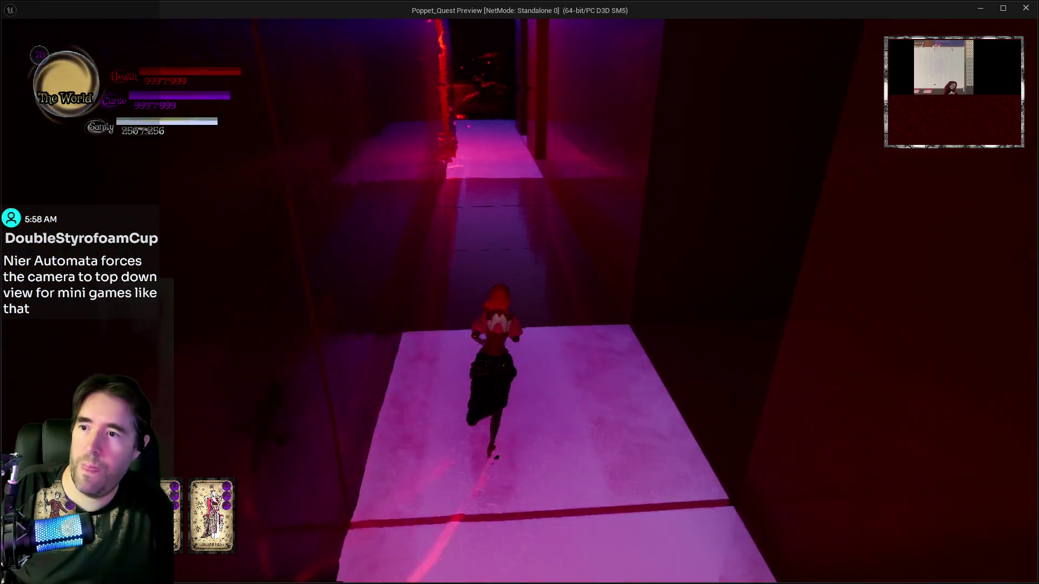
Reach the maze exit to complete Ms. Pop-Man 1 and run back toward the hub stairs
key("w")
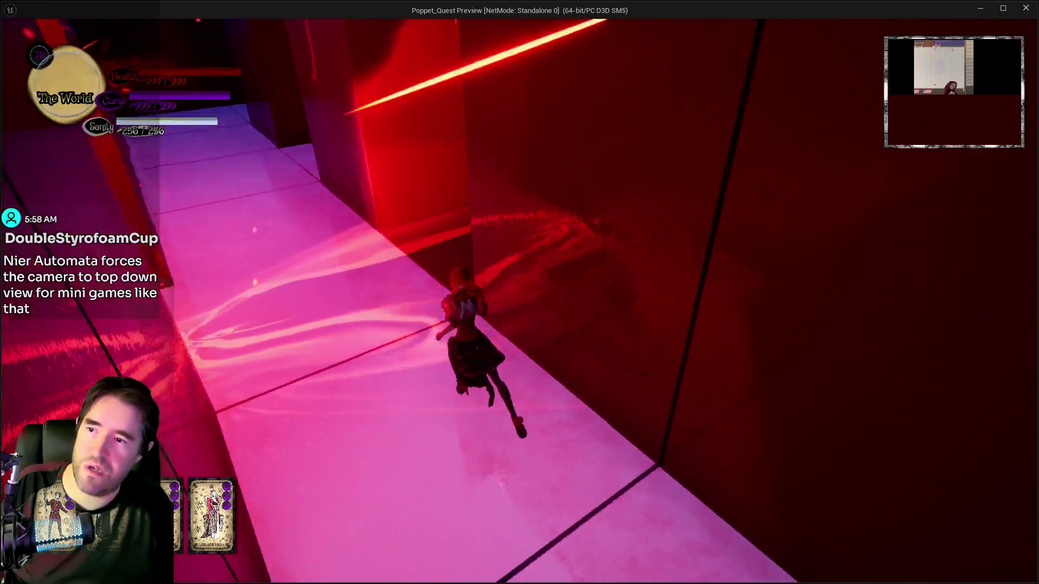
key("w")
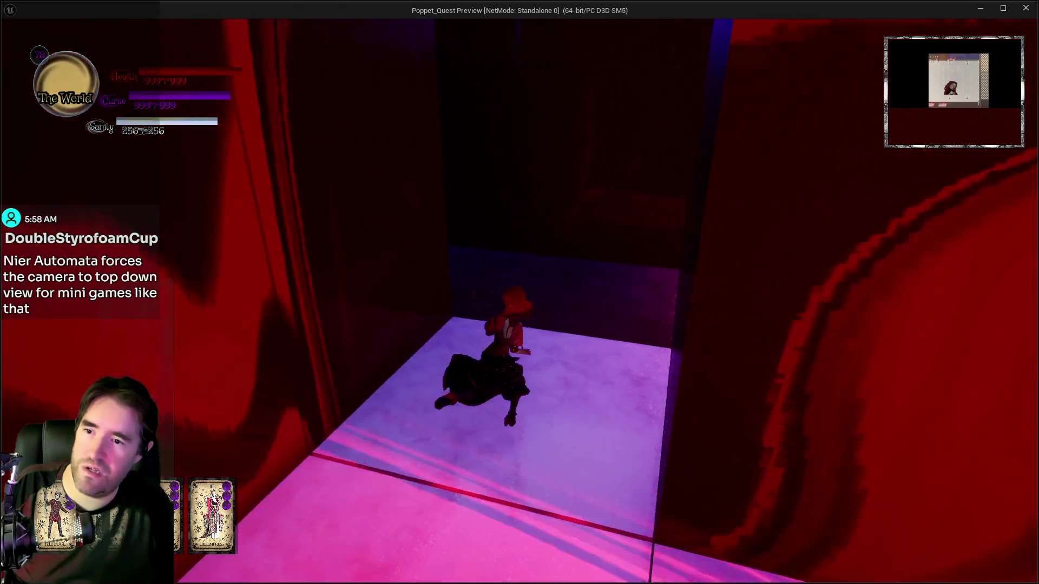
key("w")
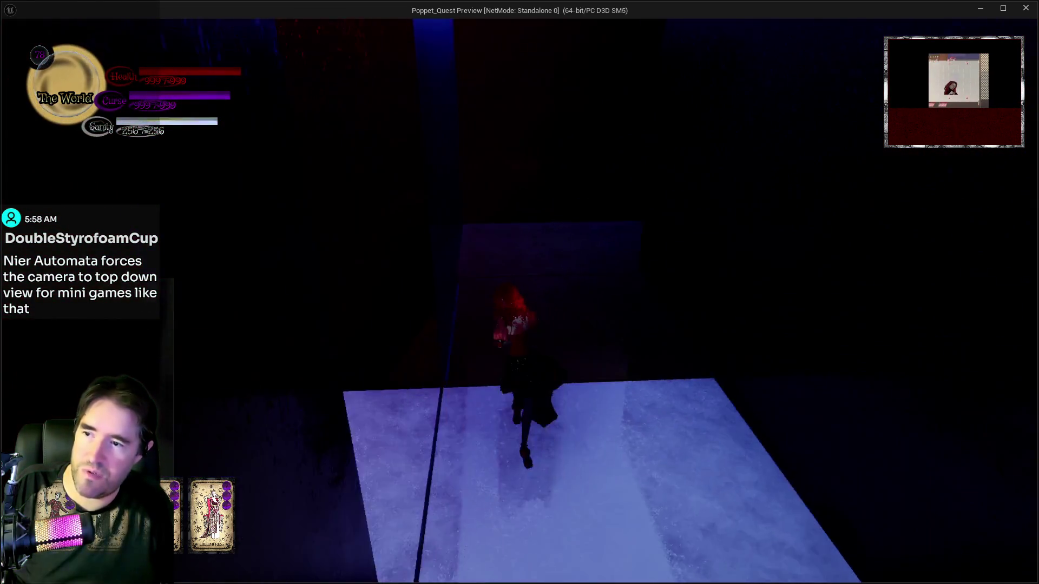
key("w")
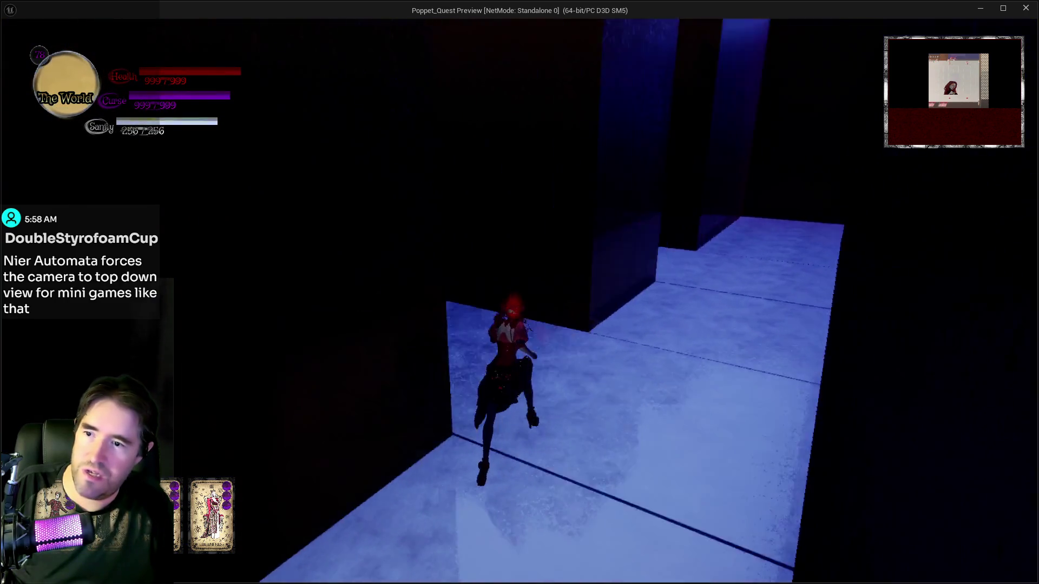
key("w")
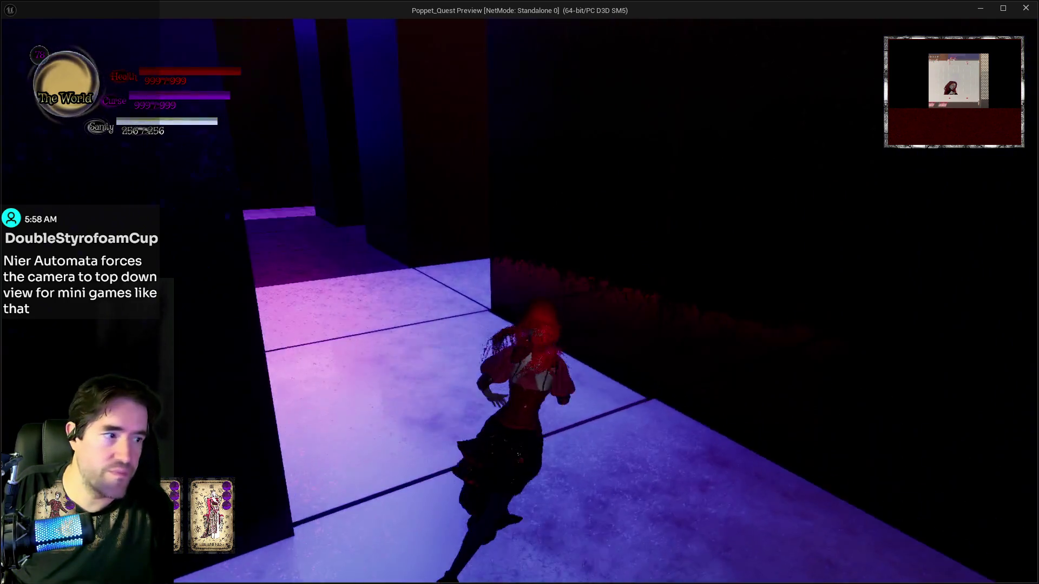
key("w")
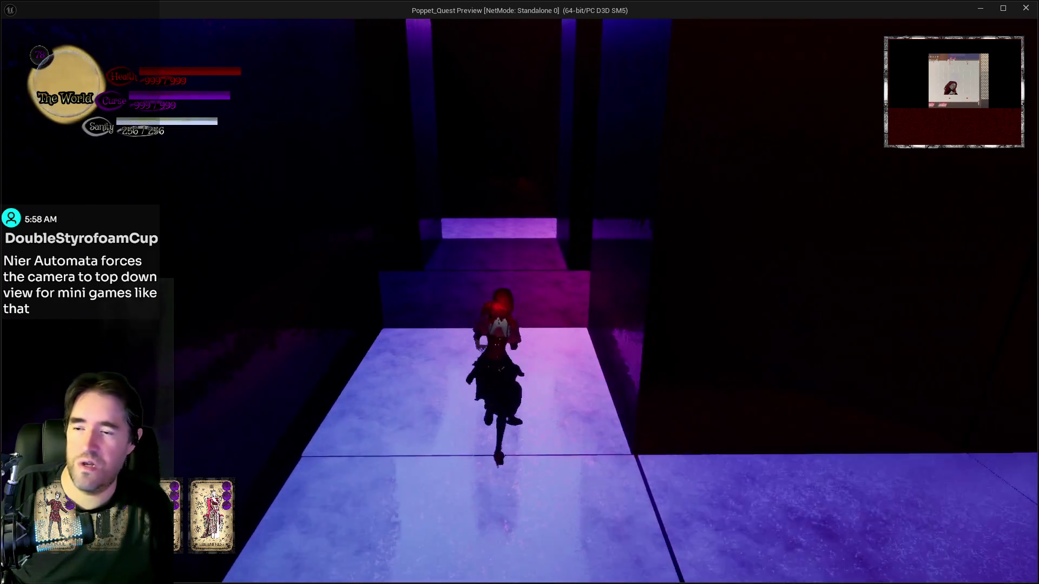
key("w")
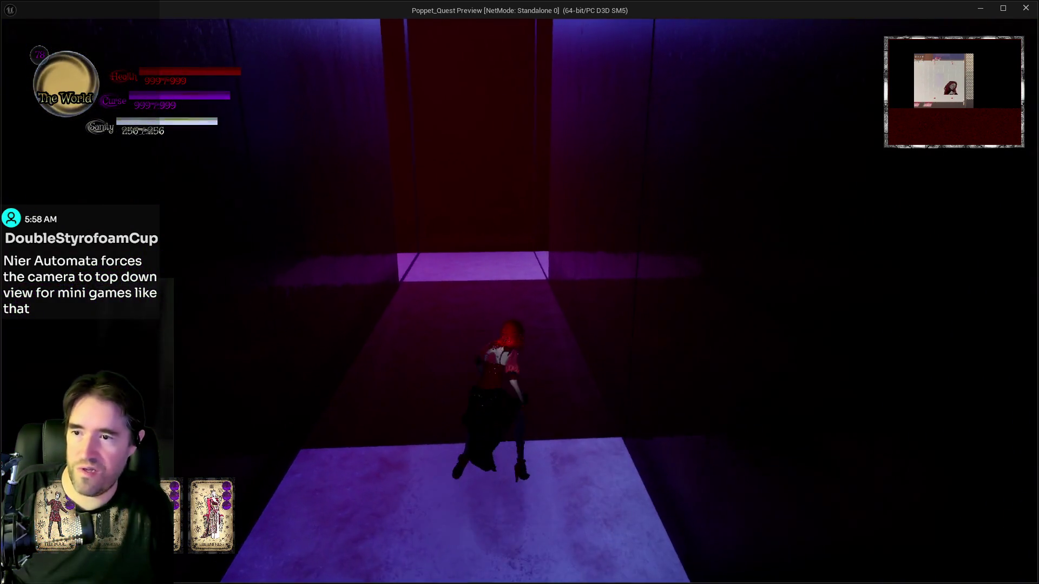
key("w")
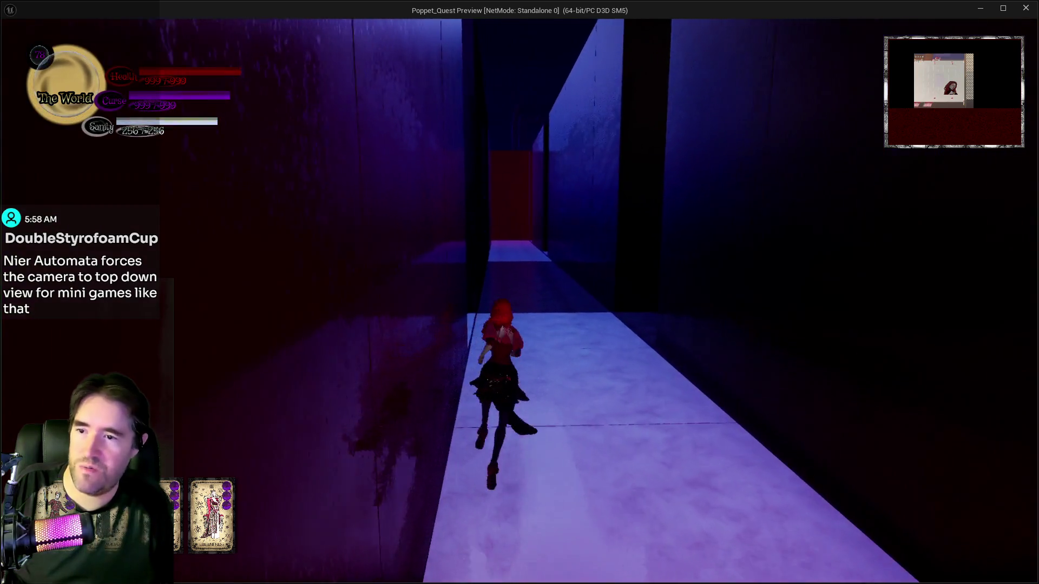
key("w")
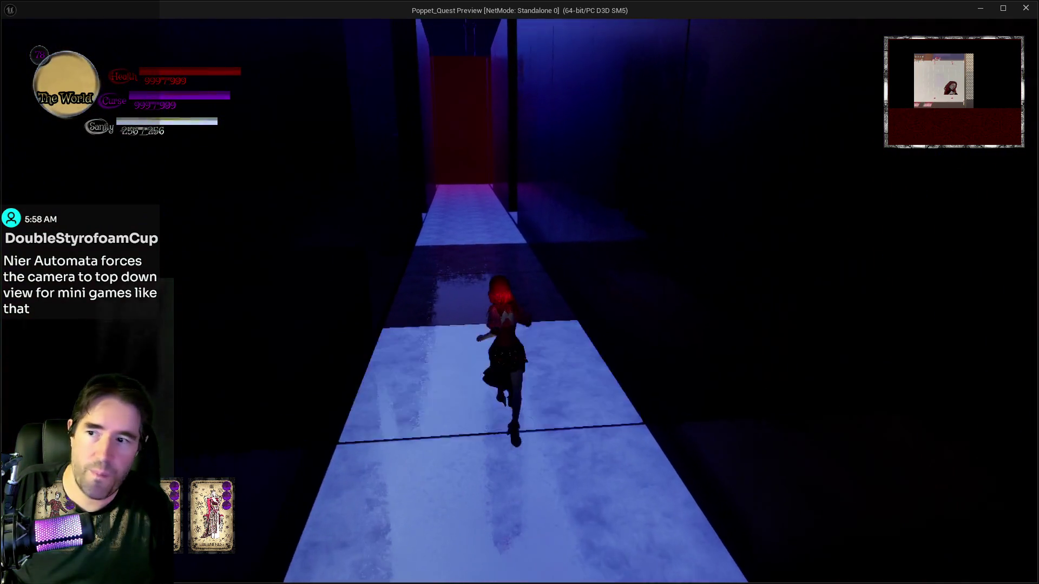
key("w")
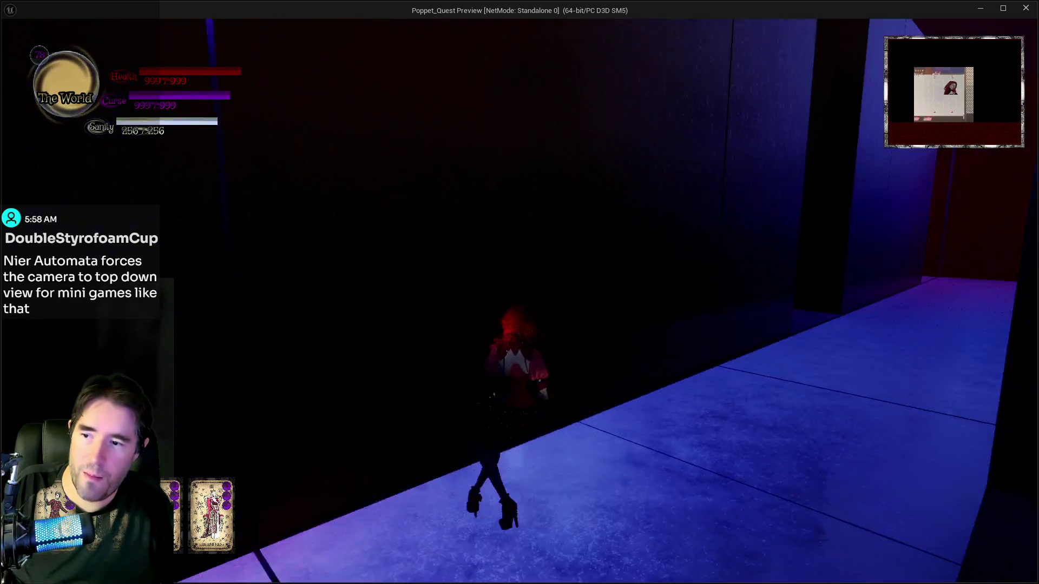
key("w")
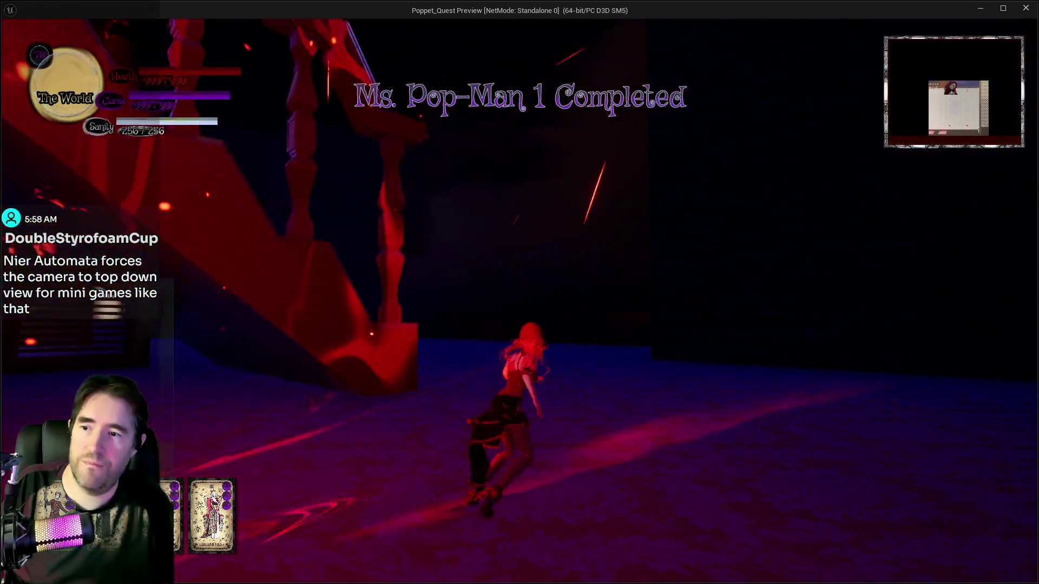
key("w")
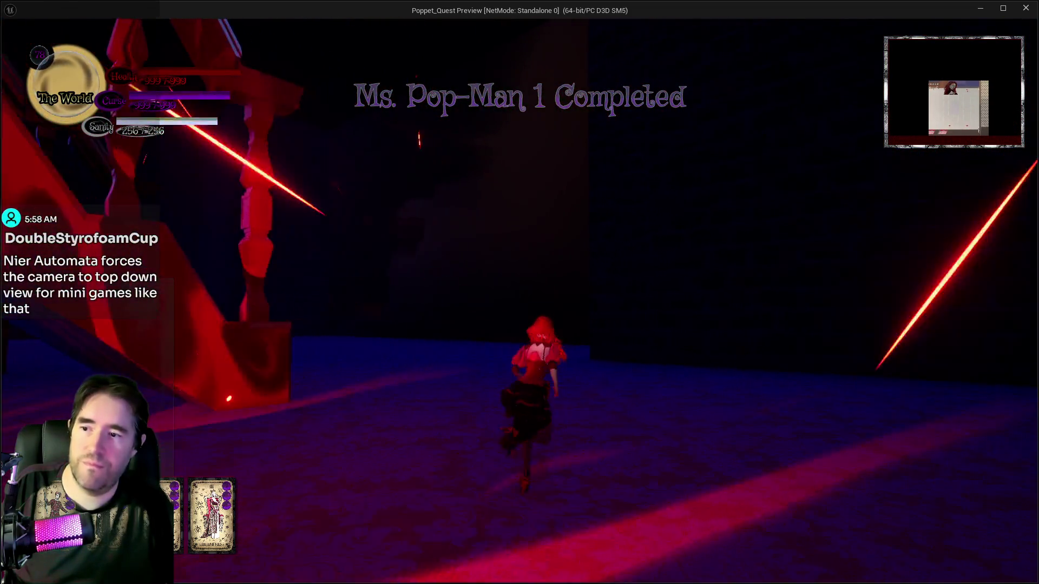
key("space")
Walk from the Miss Pop-Man machine up the stairs and past the pillars and lanterns
key("w")
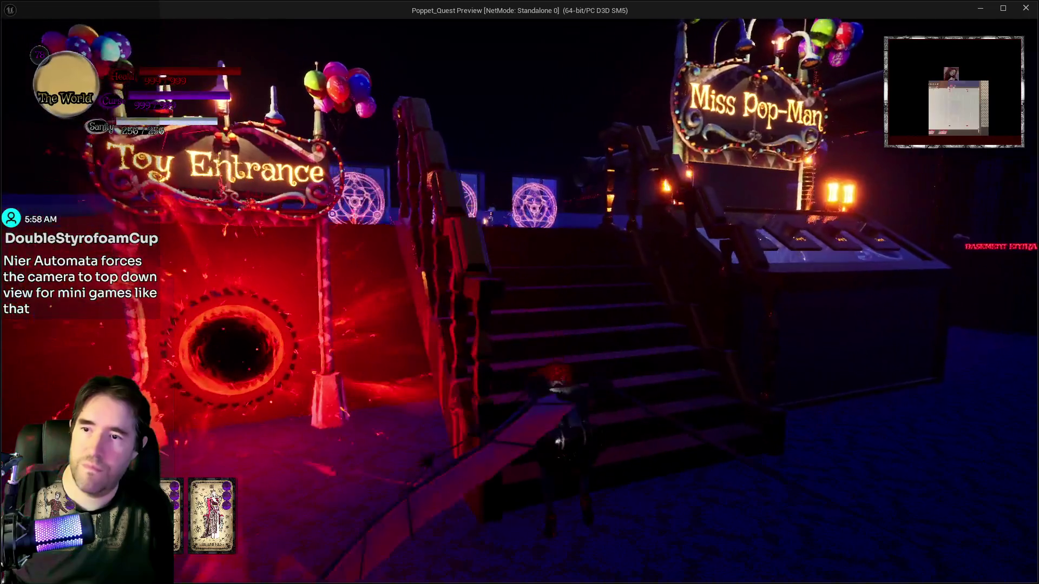
key("w")
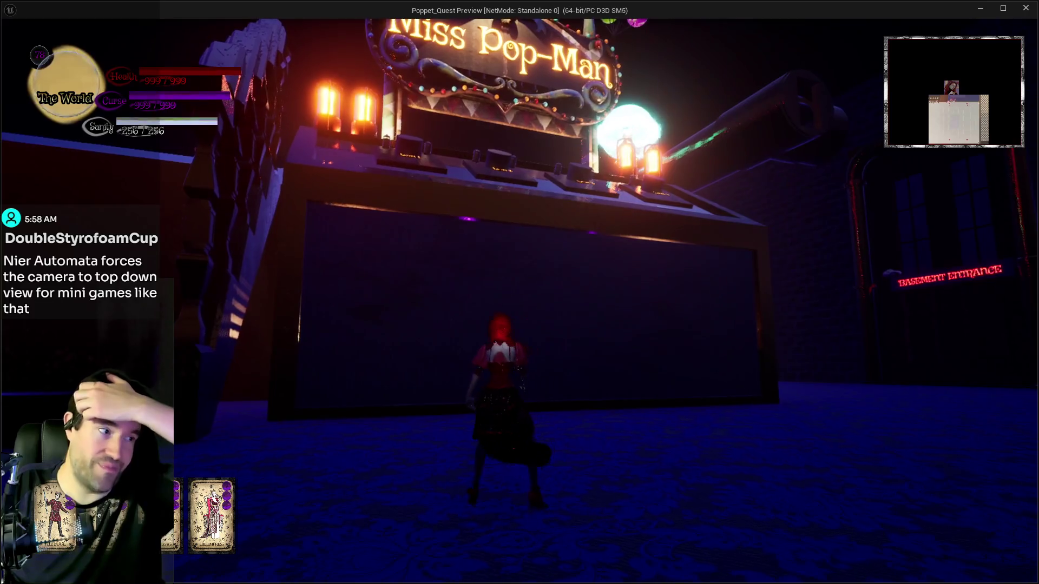
key("w")
key("a")
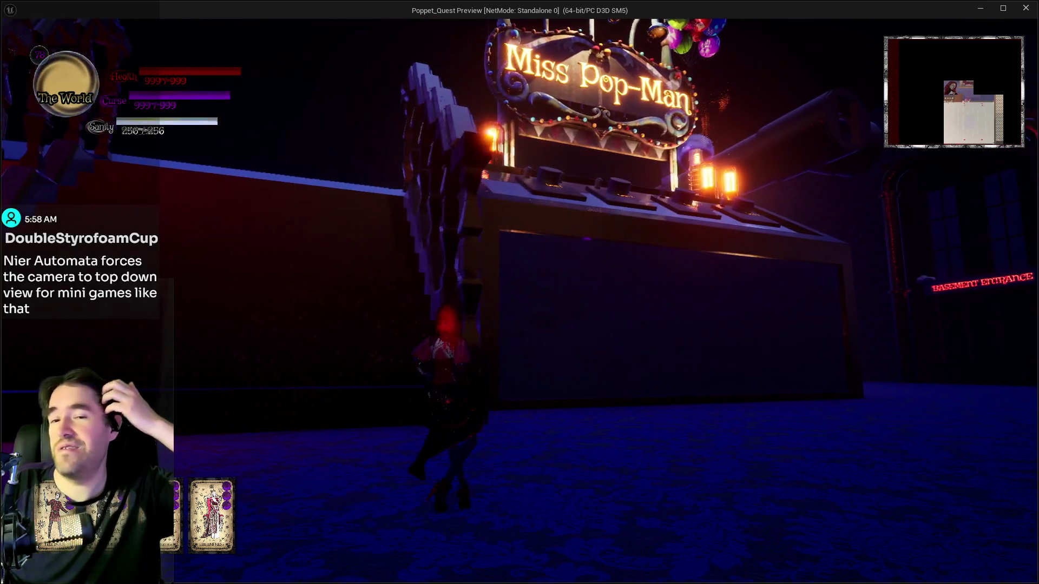
key("w")
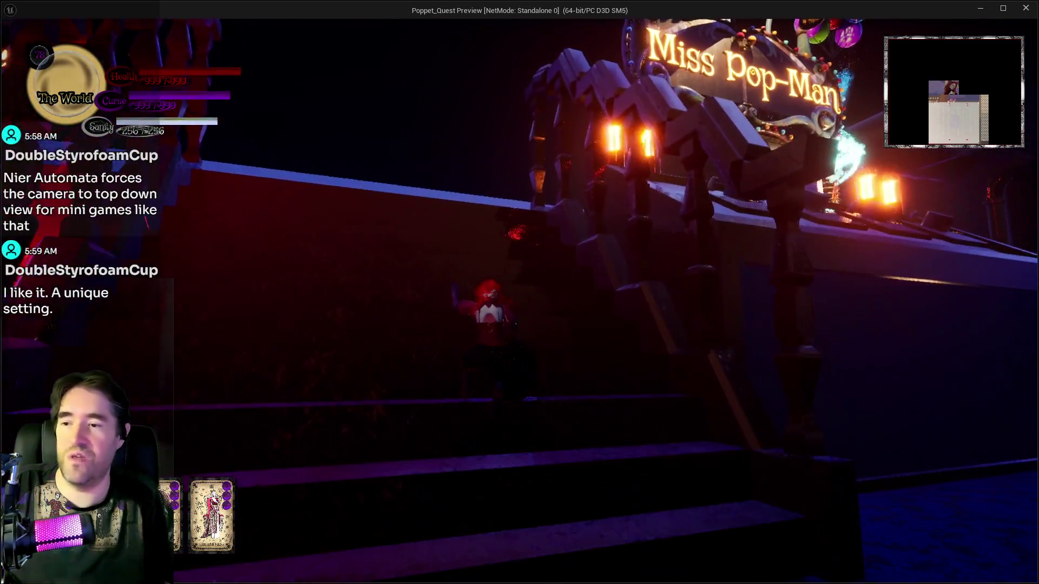
key("w")
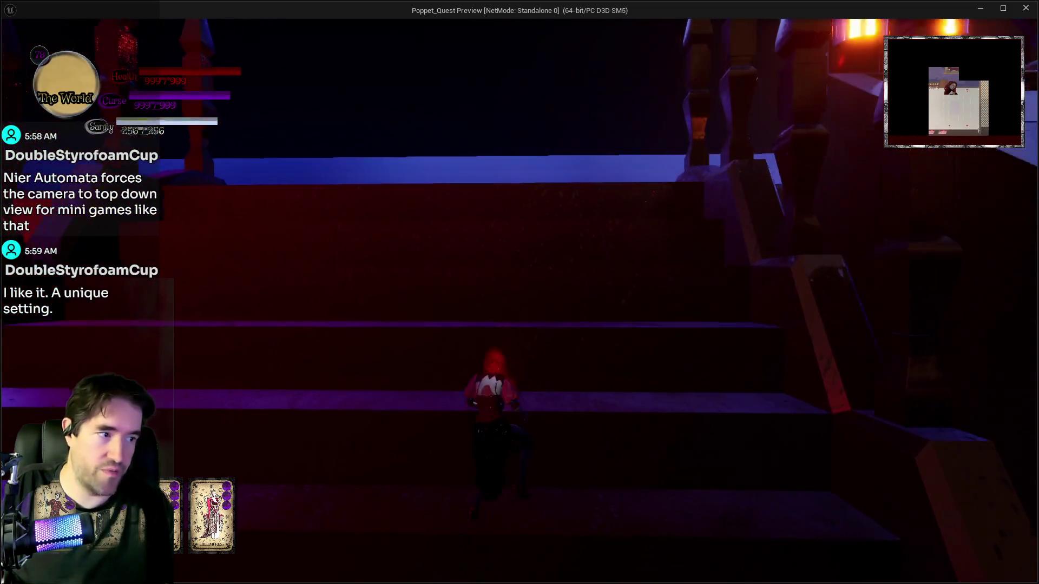
key("w")
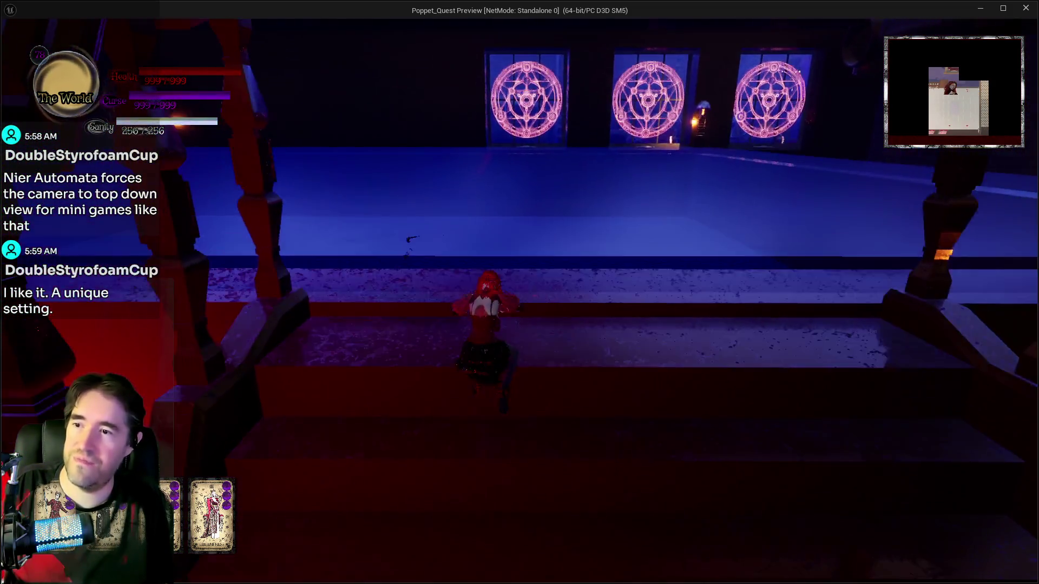
key("w")
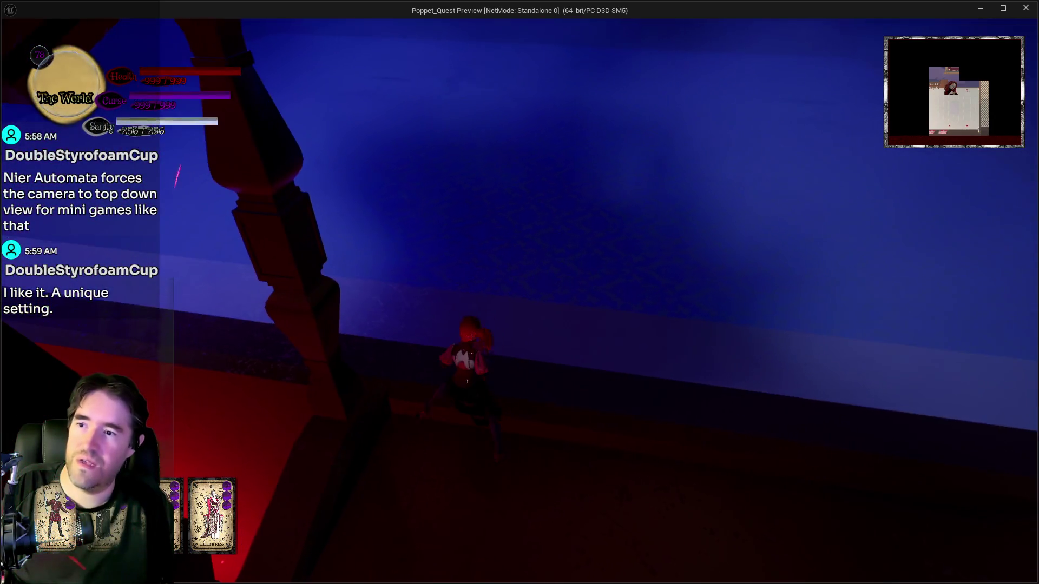
key("w")
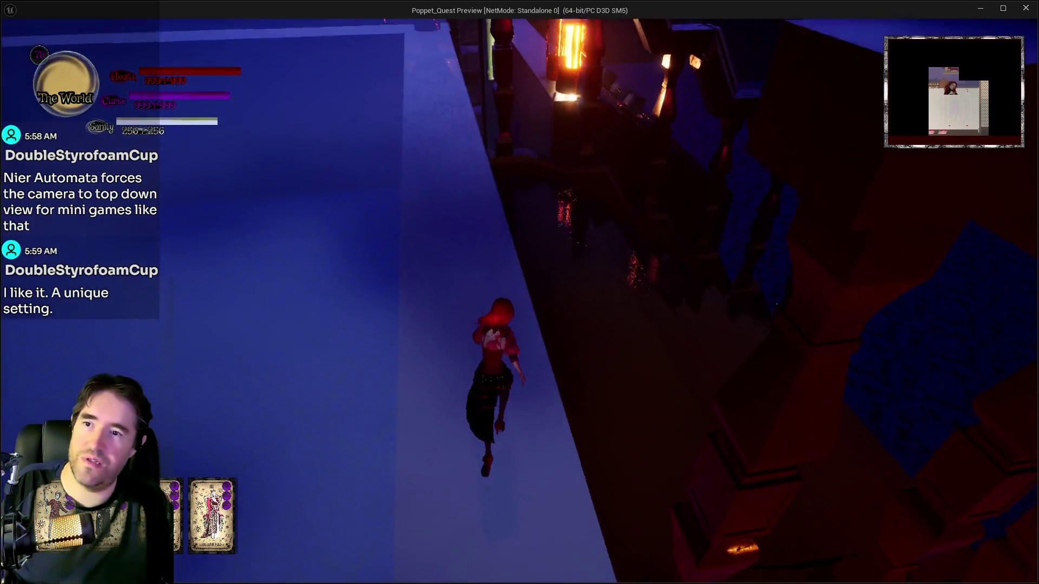
key("w")
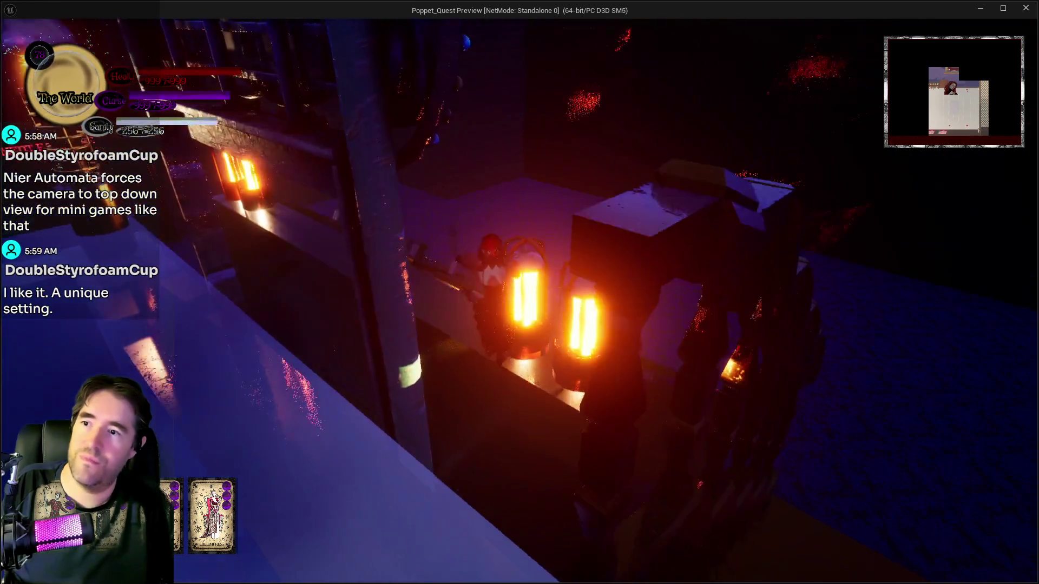
key("w")
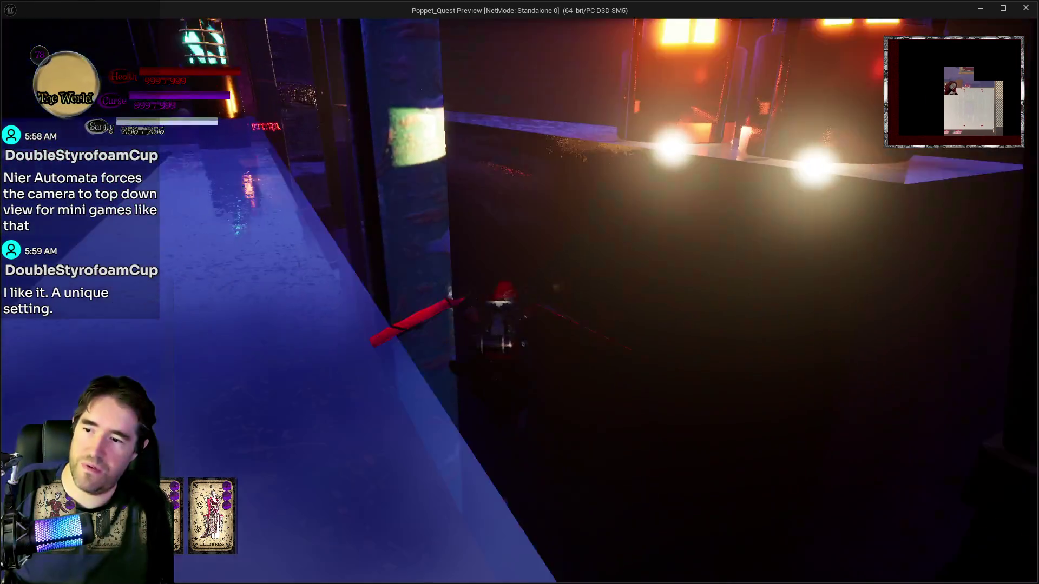
Run through the dark corridor, up the staircase and along the balcony to the Level pads
key("w")
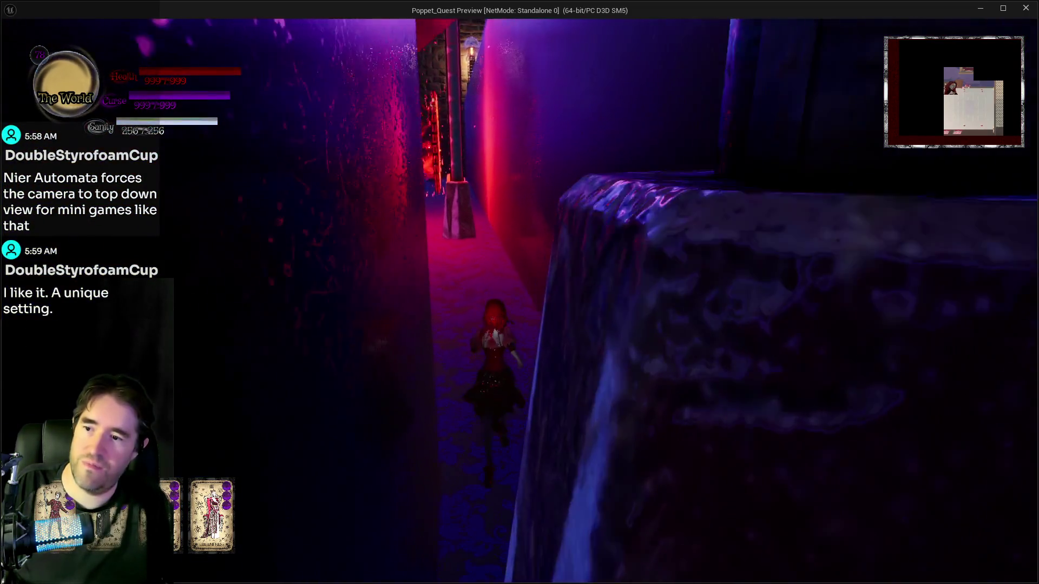
key("w")
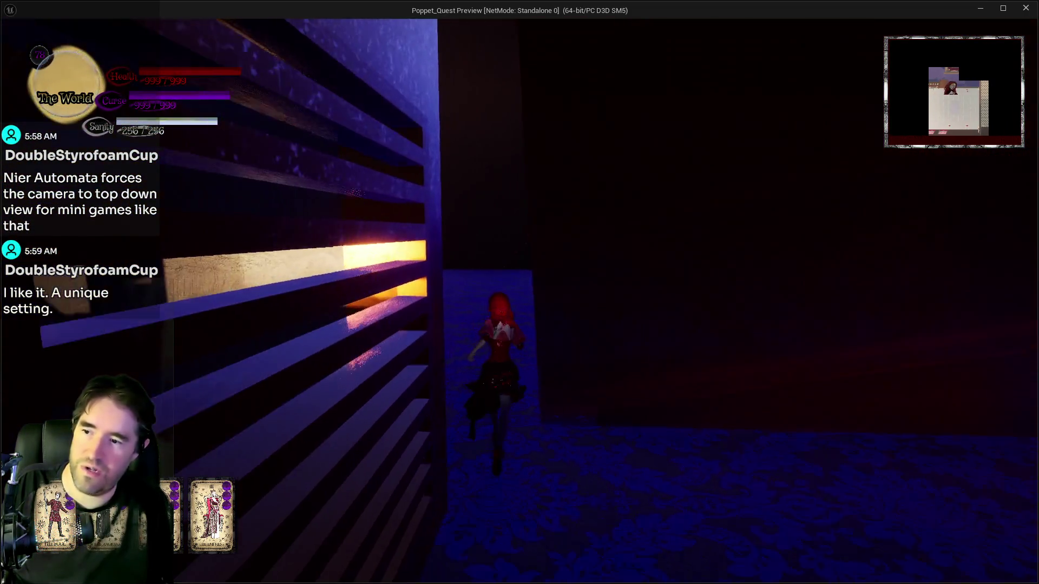
key("w")
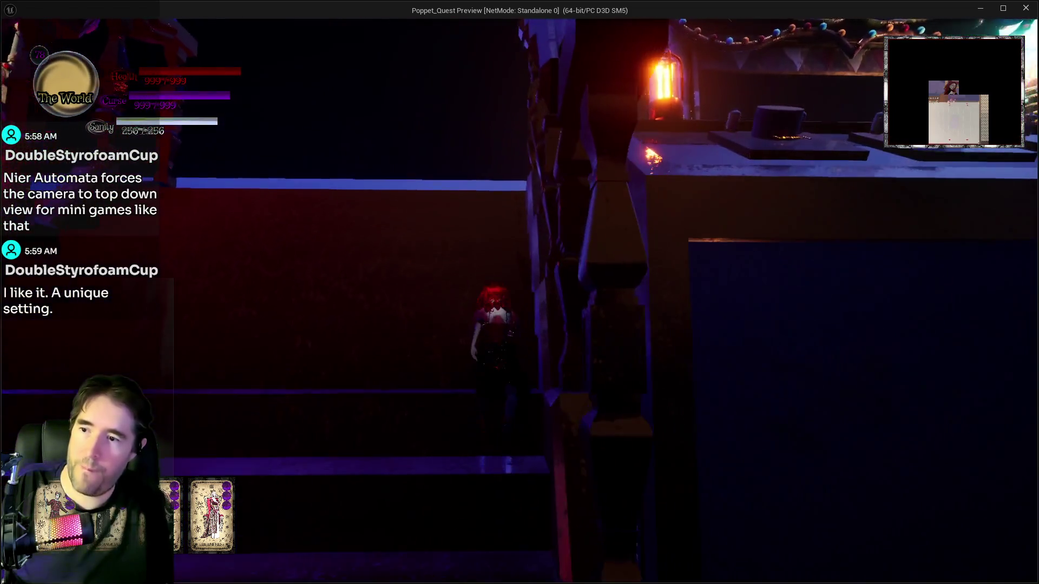
key("w")
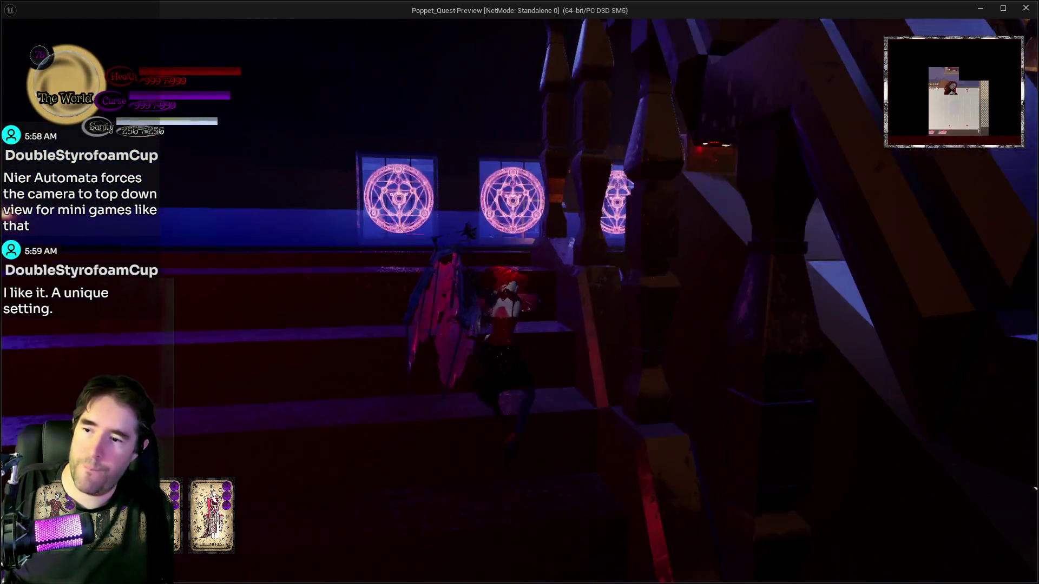
key("w")
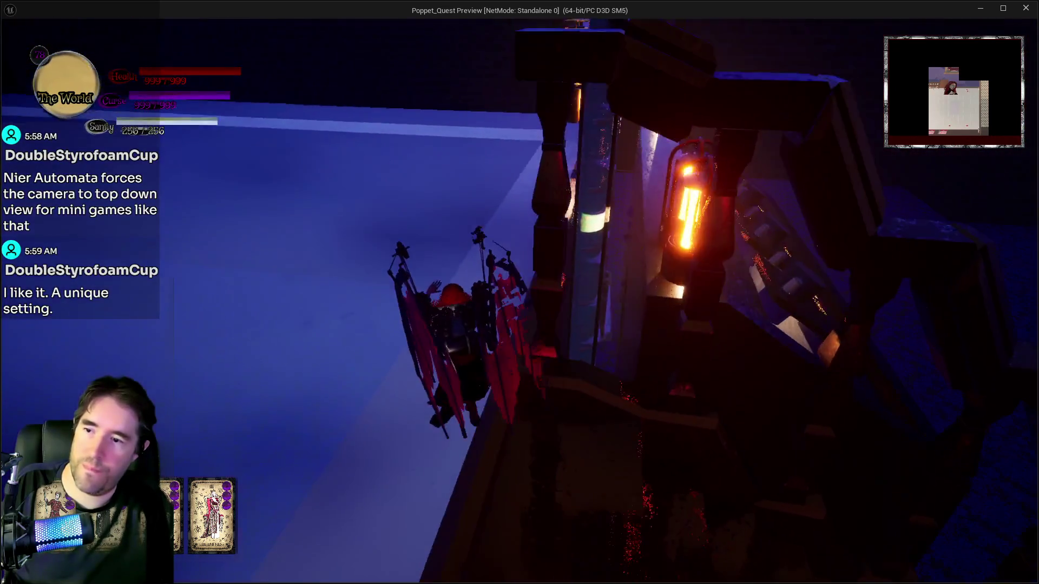
key("w")
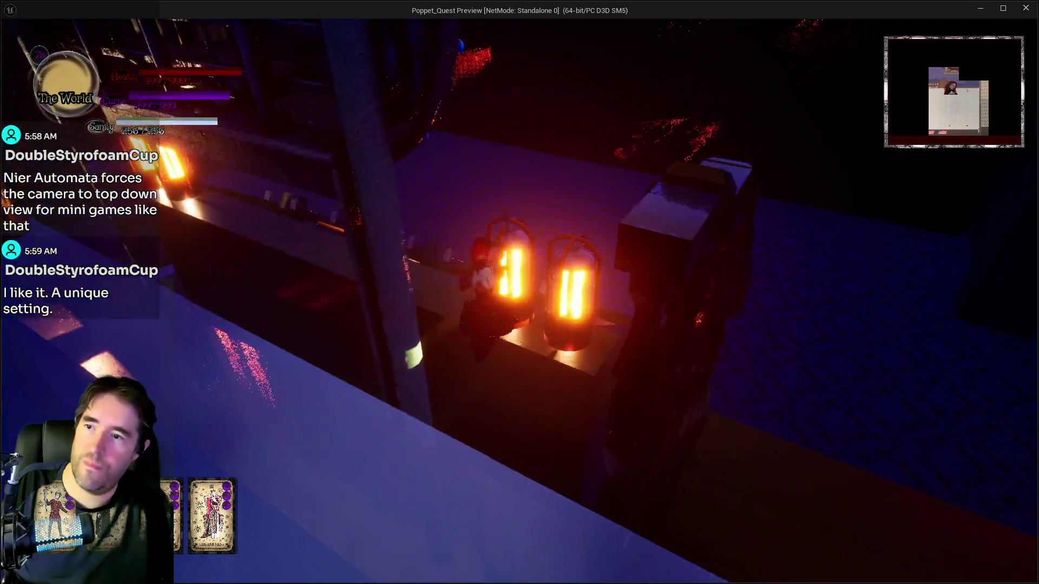
key("w")
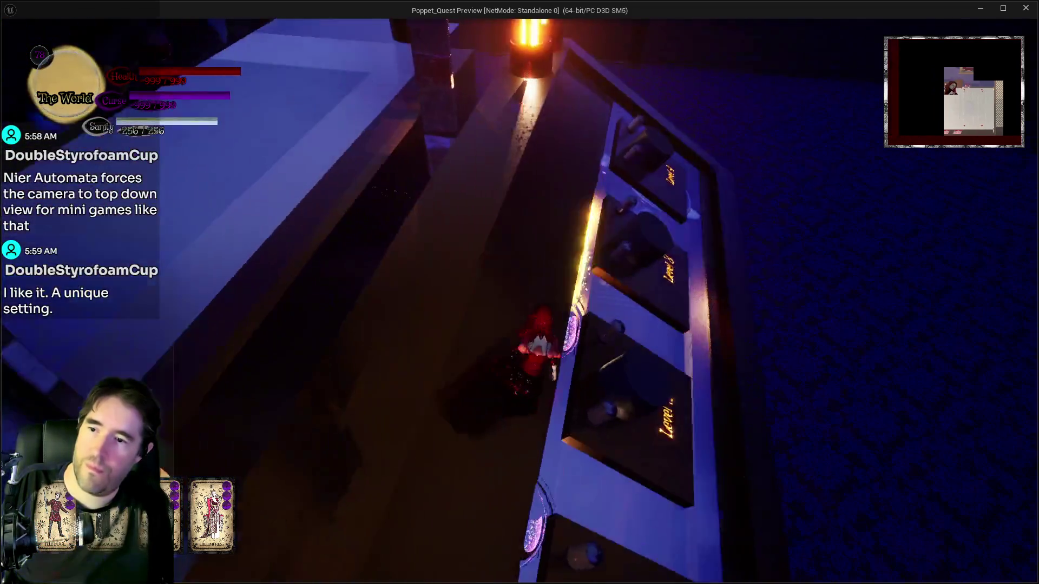
key("w")
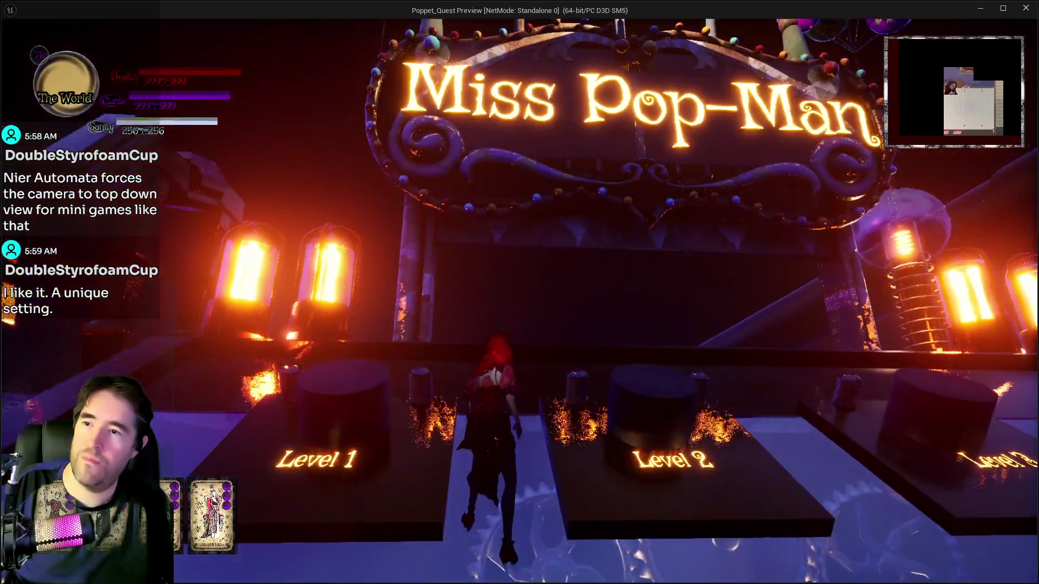
Cross the Level 2–4 pads, exit through the Miss Pop-Man gate, then stop the play session
key("d")
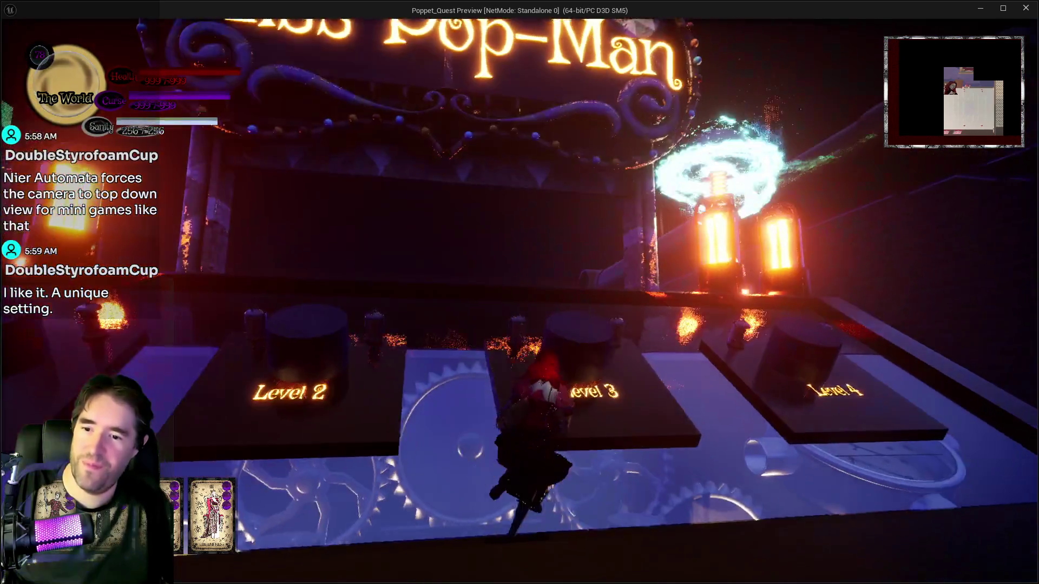
key("d")
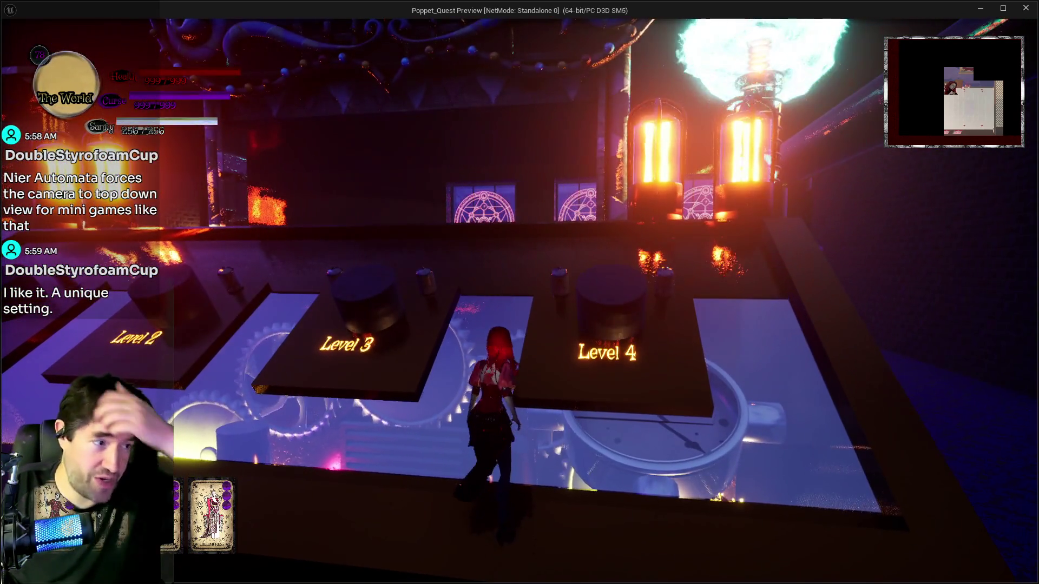
key("a")
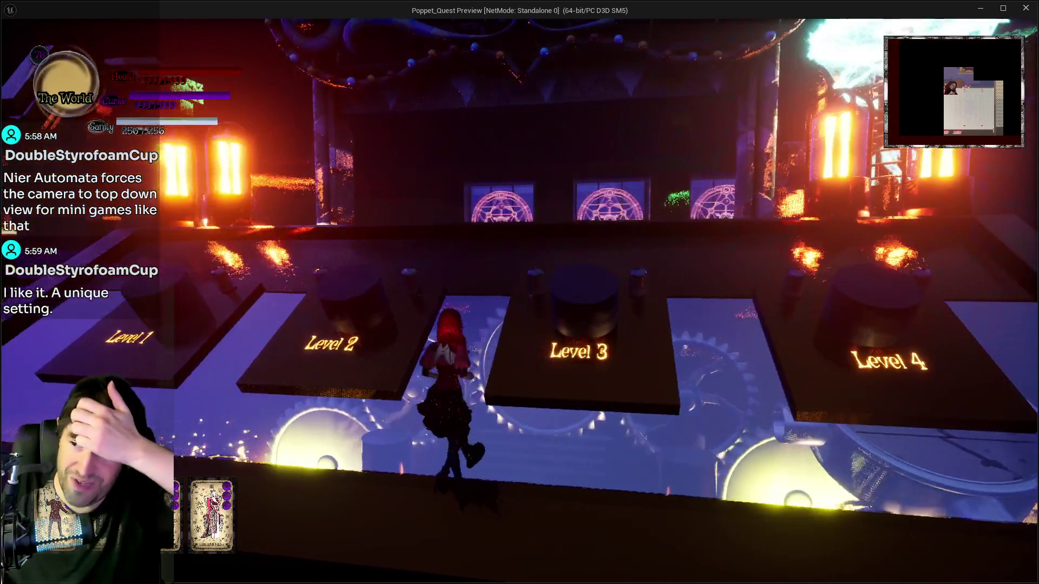
key("a")
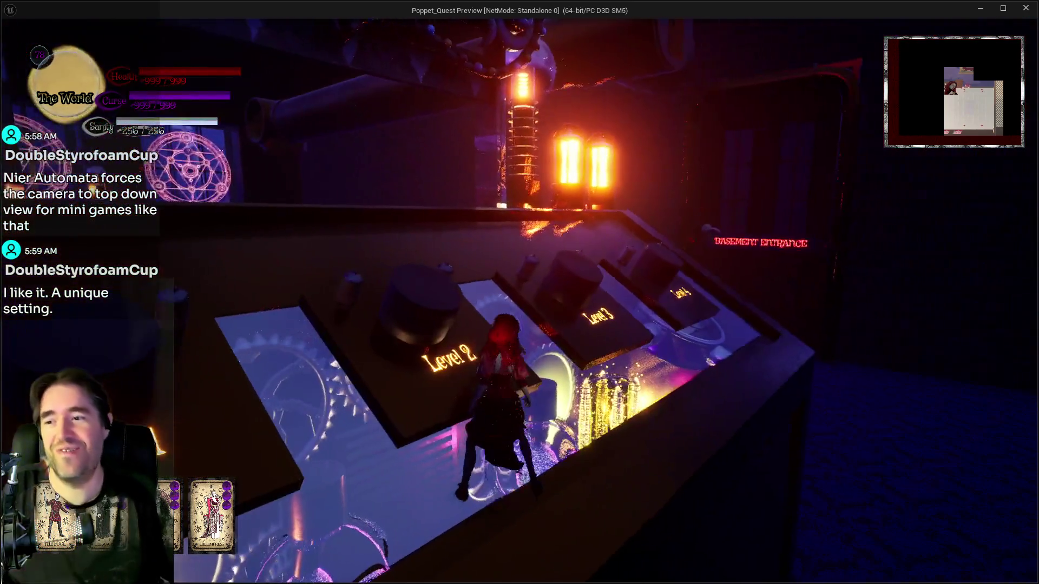
key("d")
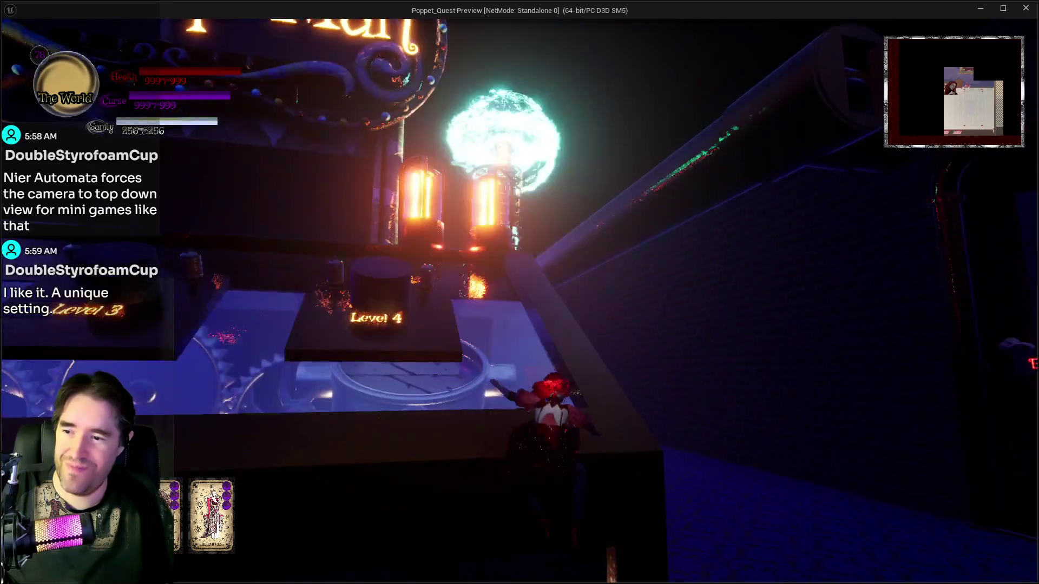
key("d")
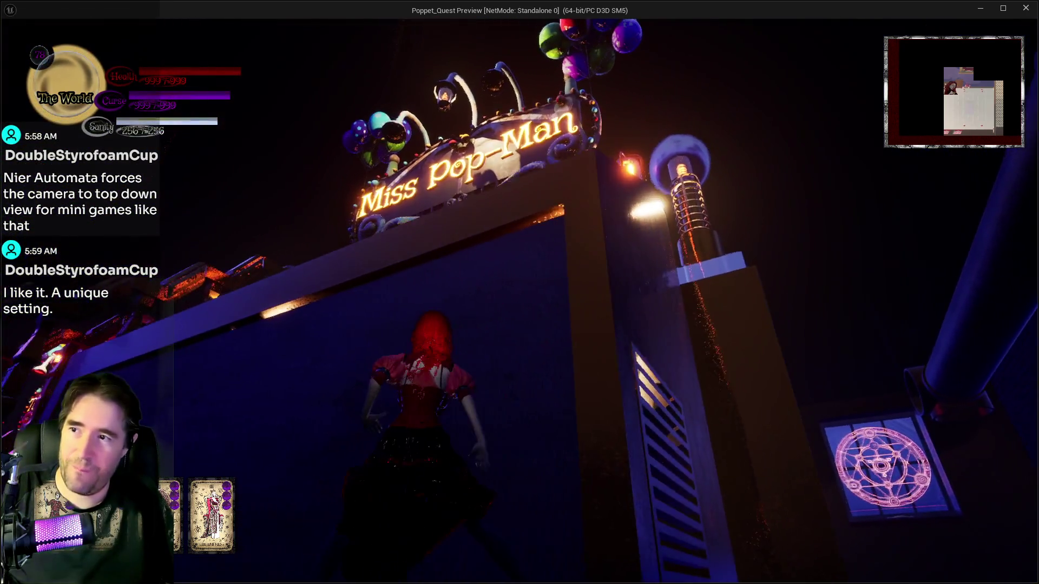
key("w")
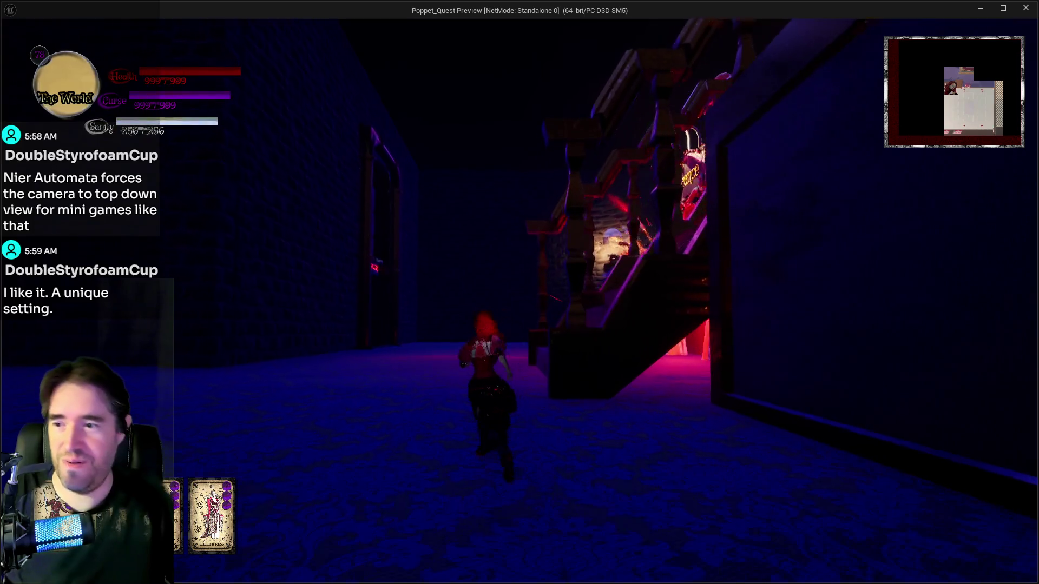
key("s")
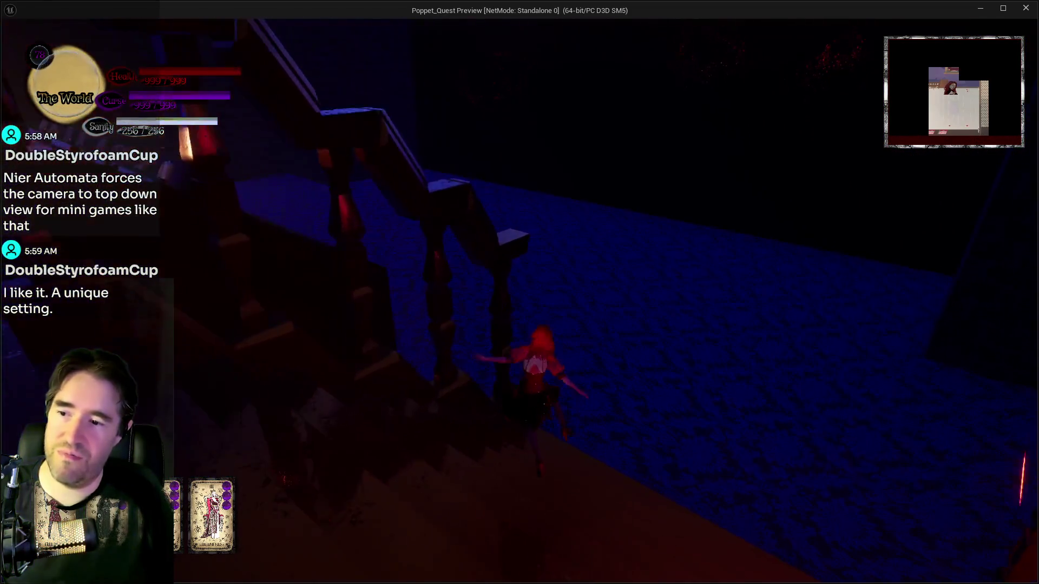
key("alt+Tab")
key("Escape")
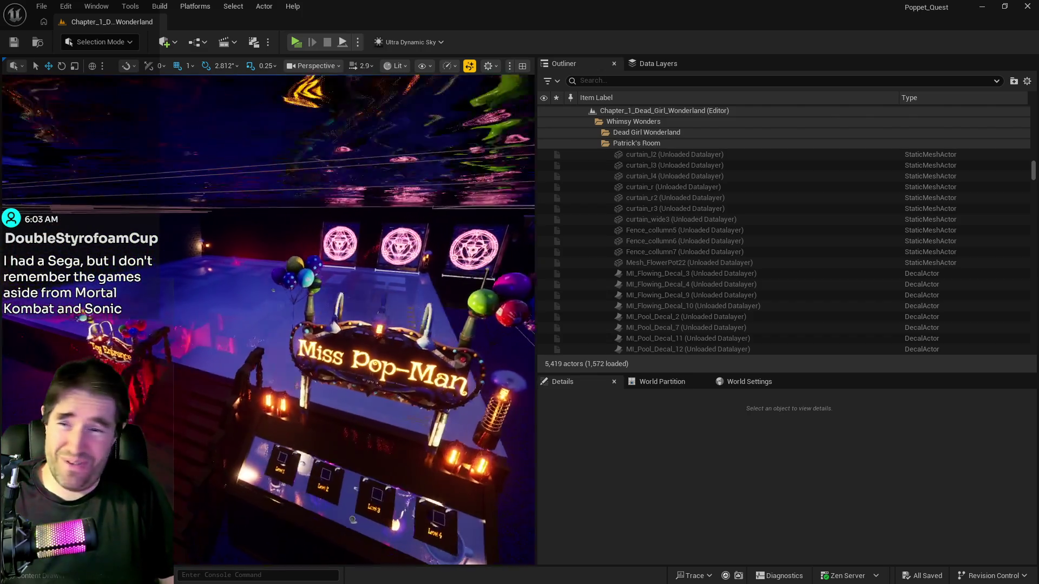
Swing the editor view from the Toy Entrance pool over to the dark maze wall
key("w")
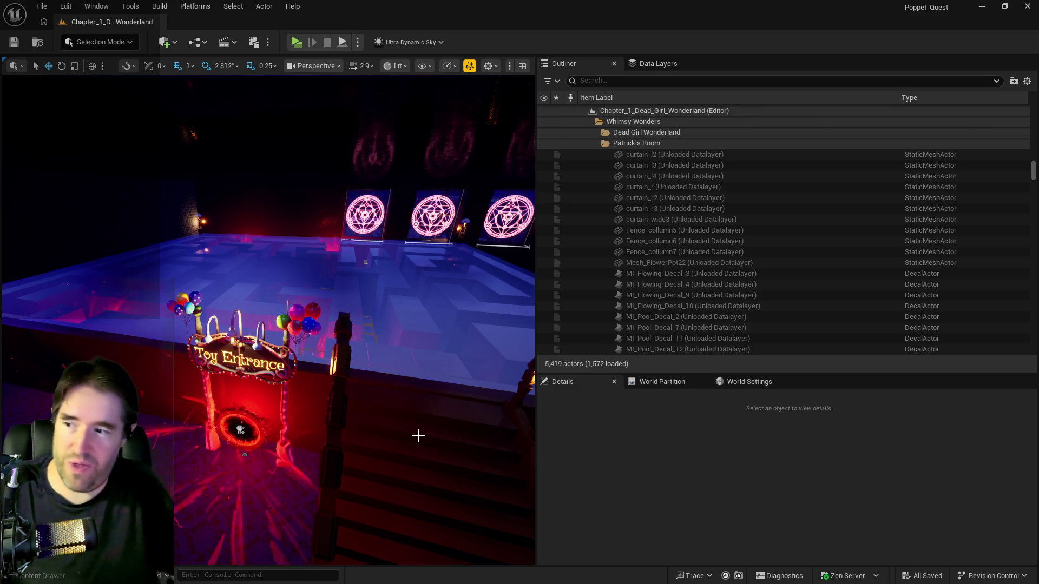
mouse_move(334, 469)
left_mouse_down()
mouse_move(378, 454)
mouse_move(335, 465)
mouse_move(309, 449)
left_mouse_up()
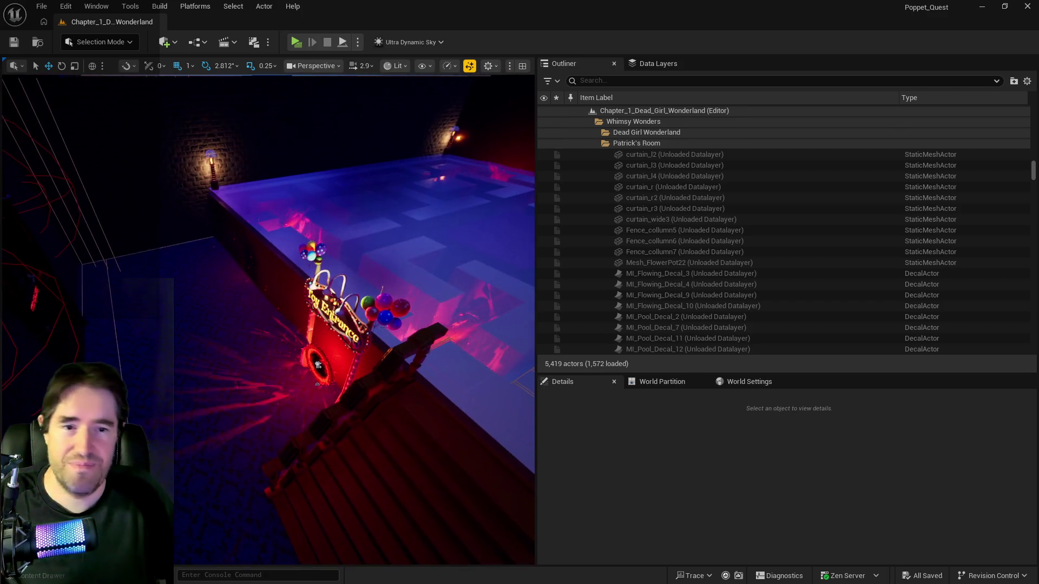
mouse_move(217, 124)
left_mouse_down()
mouse_move(227, 119)
mouse_move(189, 114)
mouse_move(217, 123)
left_mouse_up()
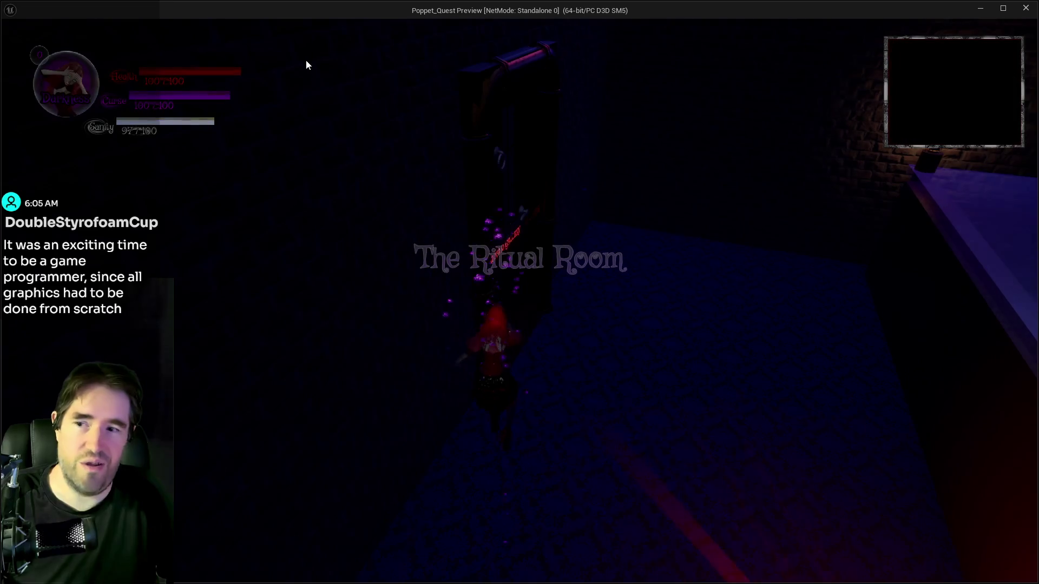
Run the character along the brick wall past the pillar toward the staircase
key("w")
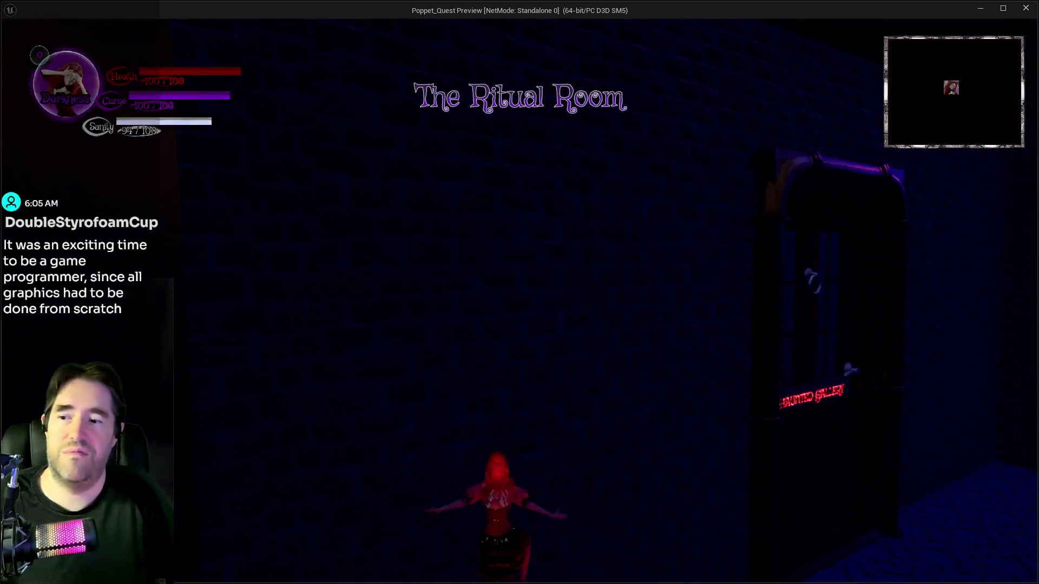
key("a")
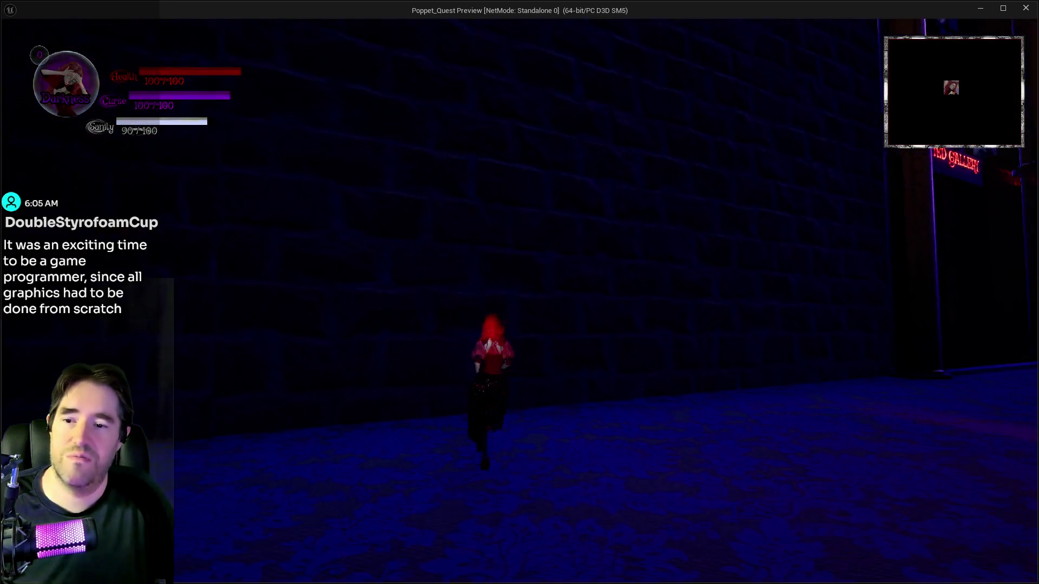
key("w")
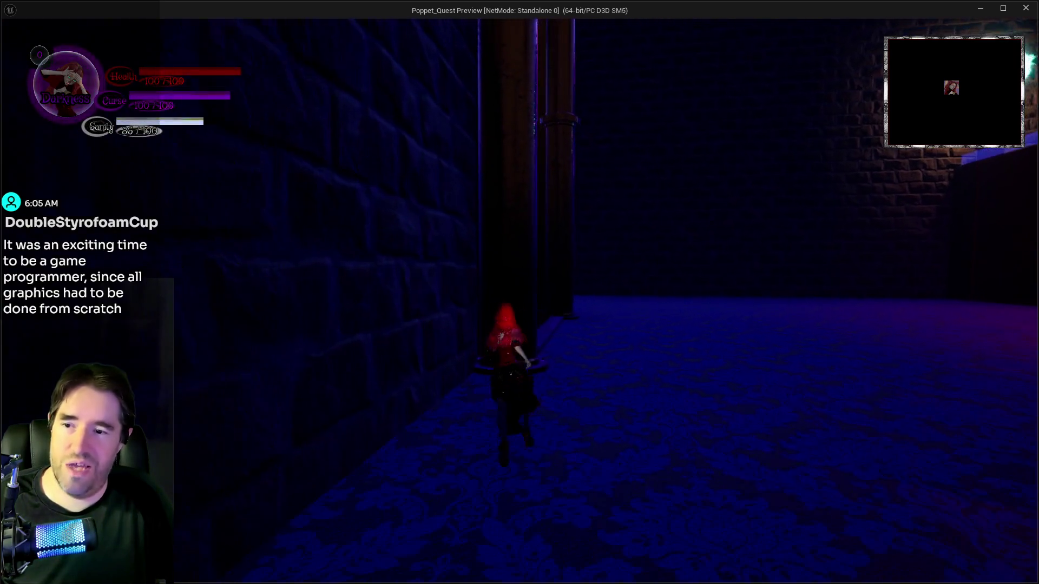
key("w")
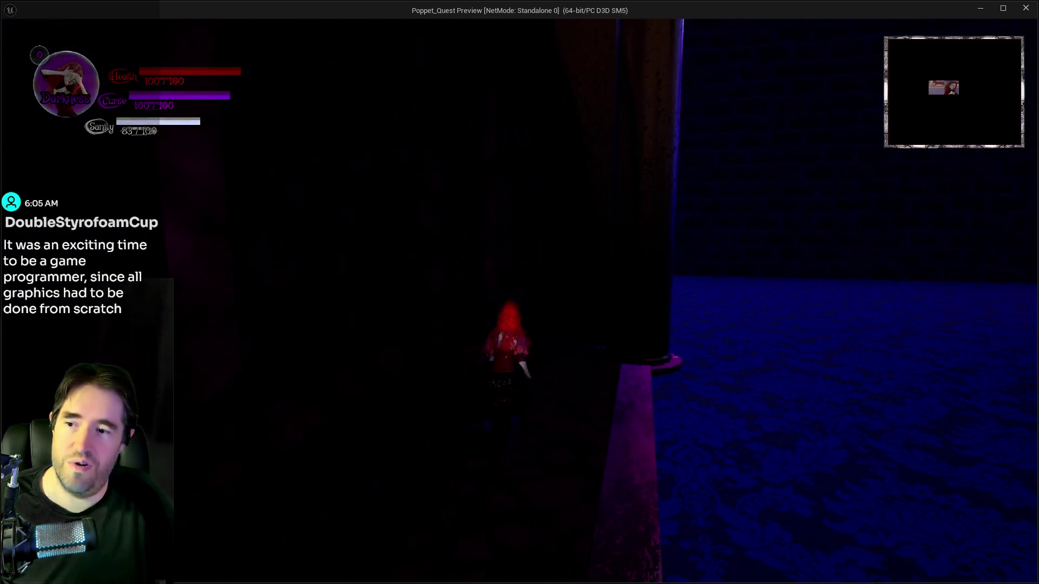
key("w")
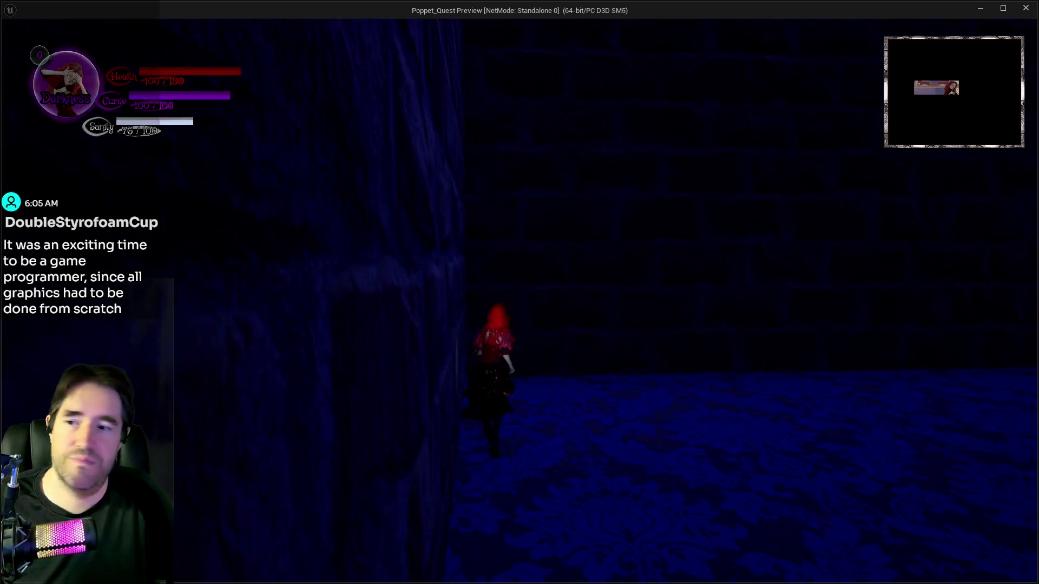
key("w")
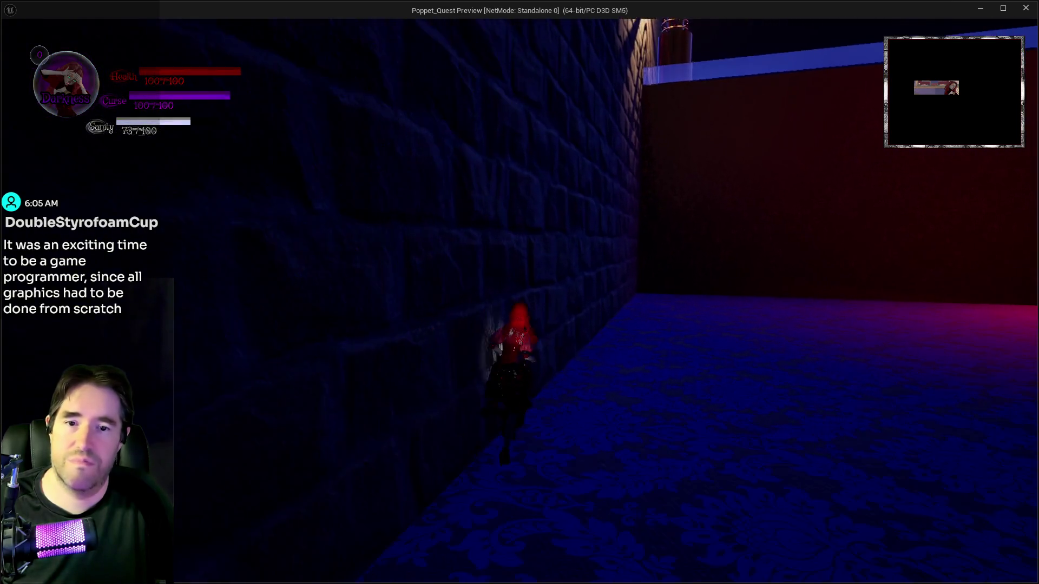
key("w")
key("w")
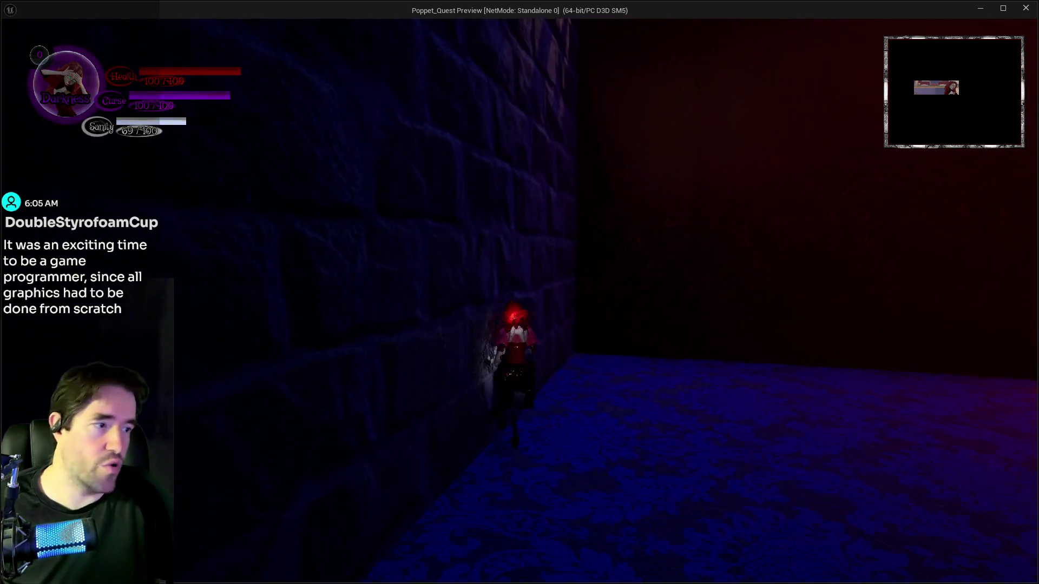
key("w")
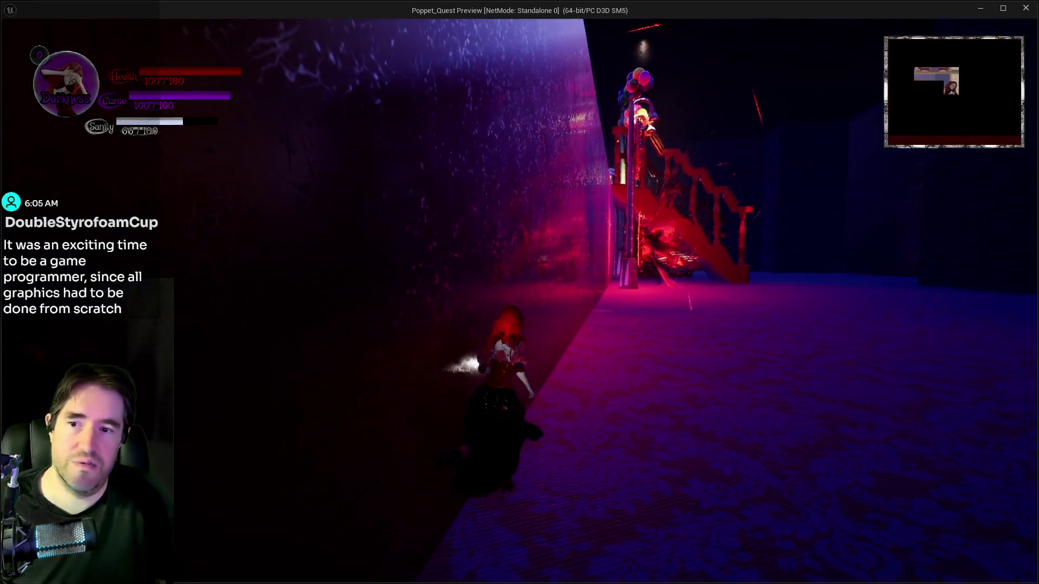
key("w")
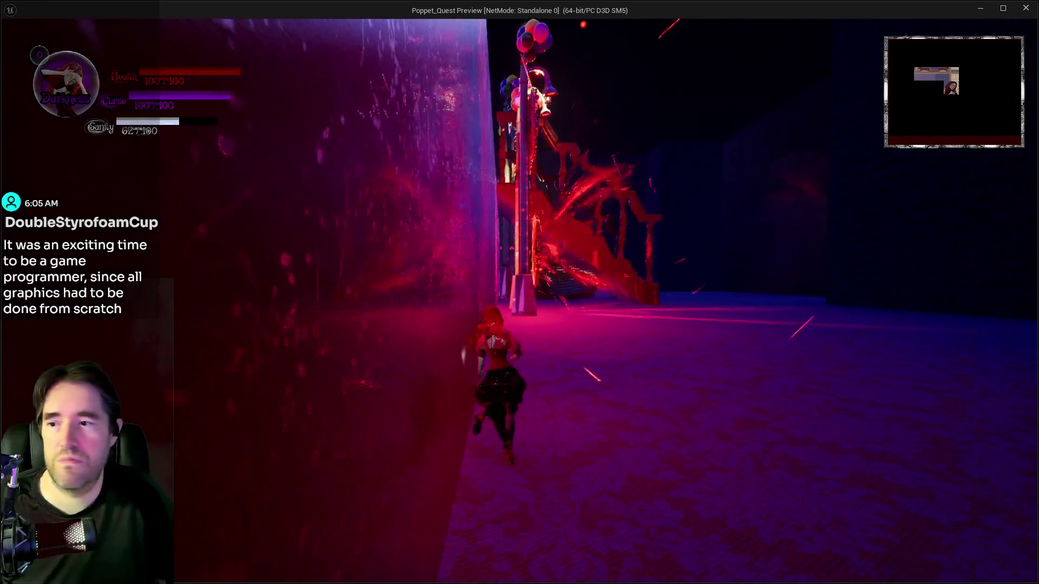
key("w")
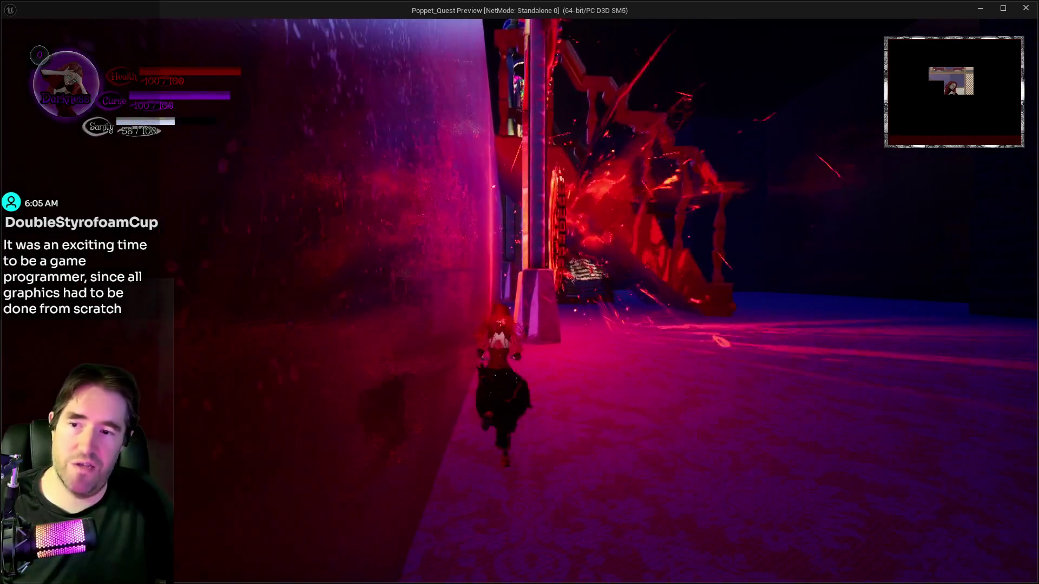
Teleport into the dark blue room, toggle Light and Darkness forms, and walk into the Engine Room
key("e")
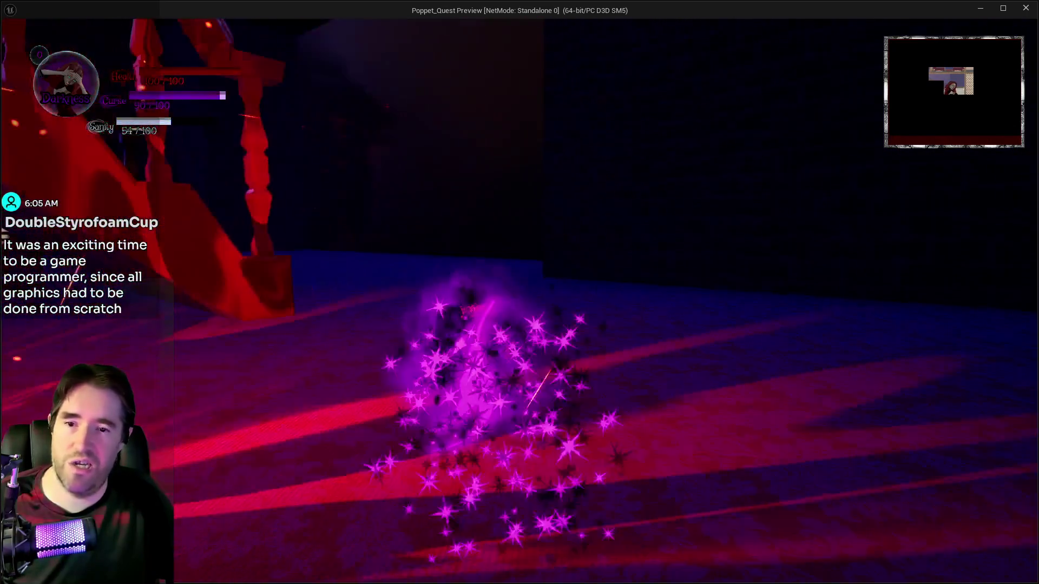
key("w")
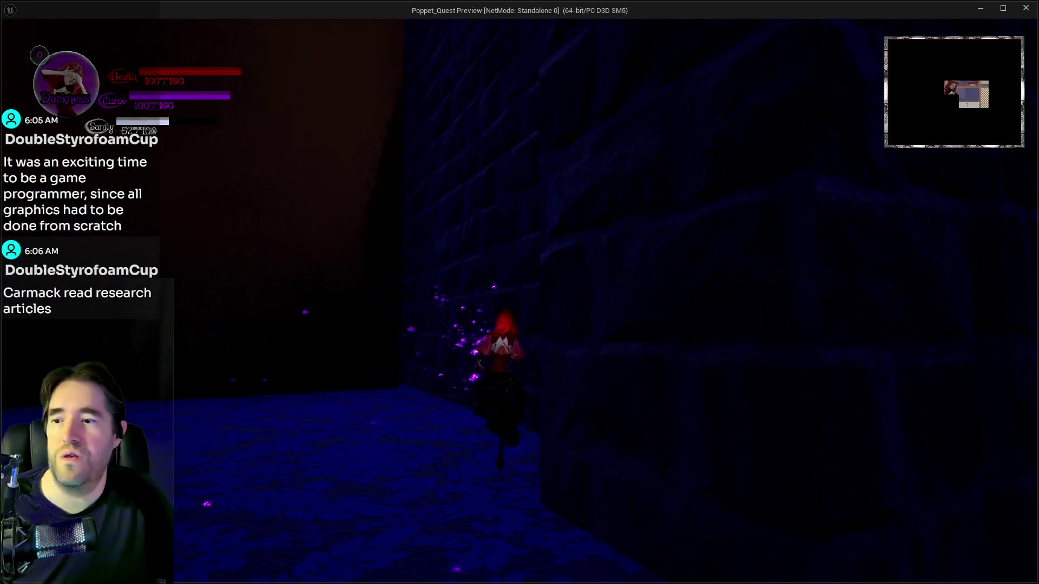
key("q")
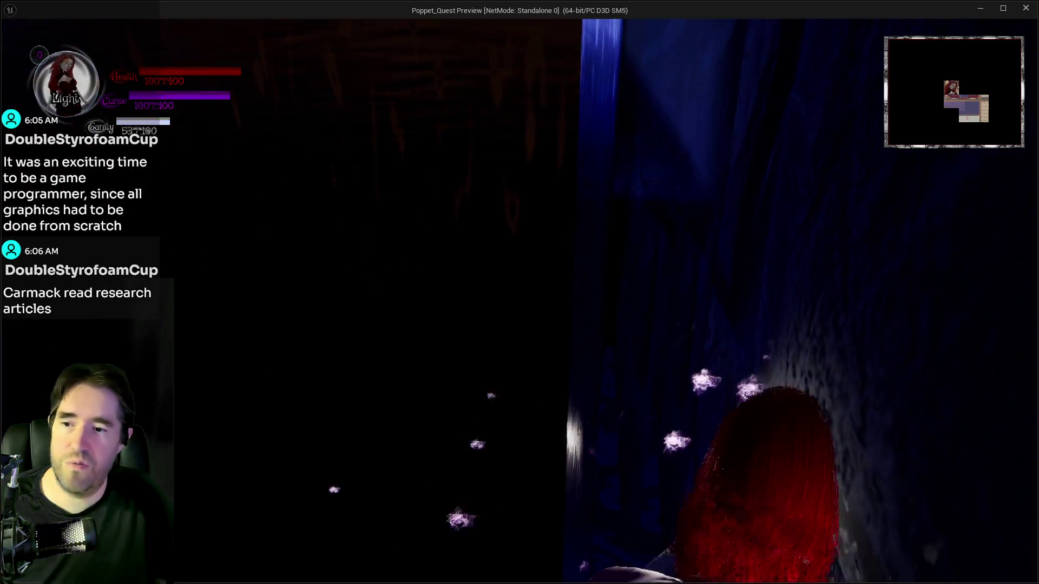
key("q")
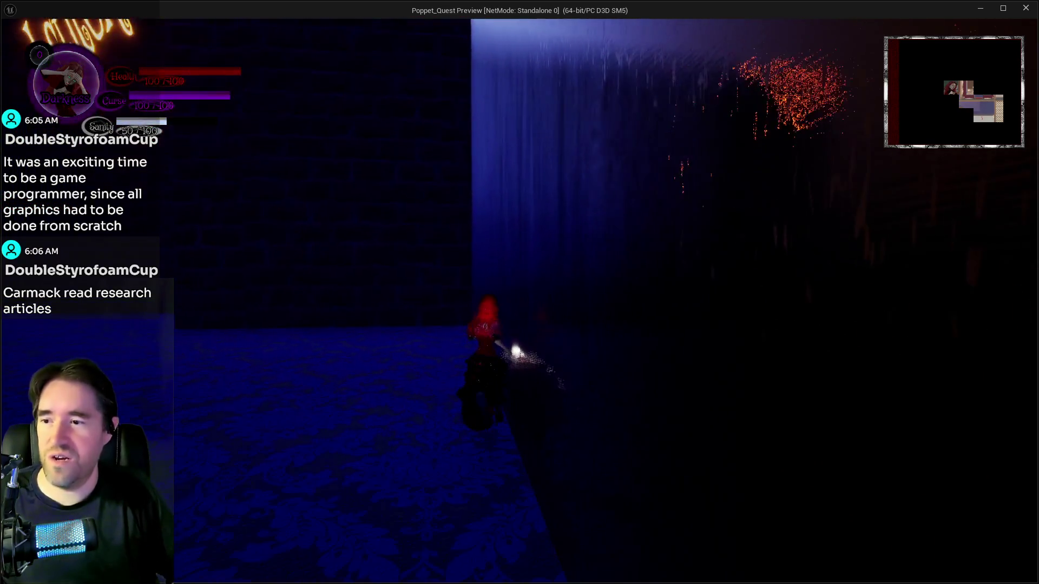
key("w")
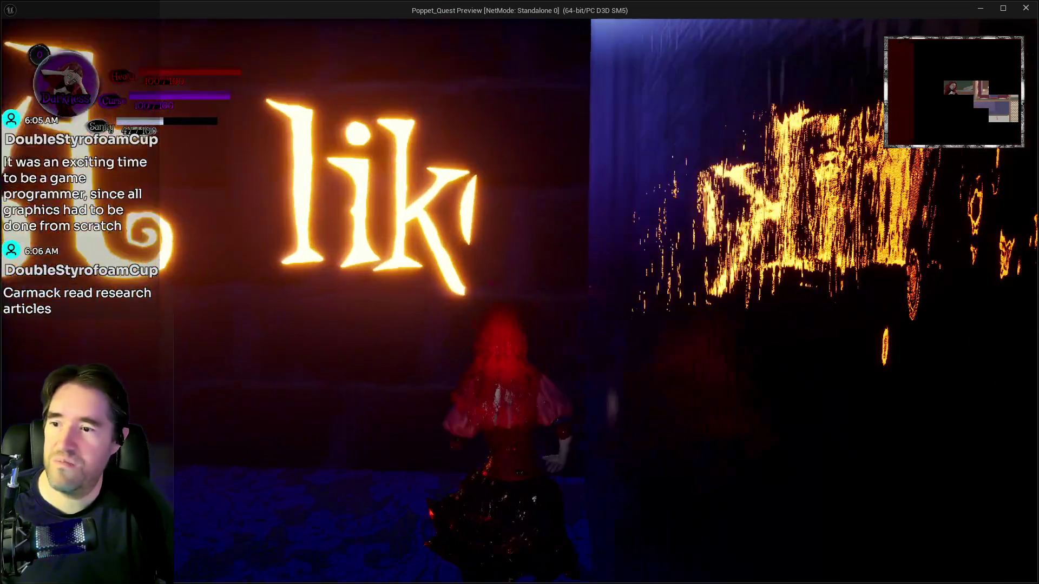
key("w")
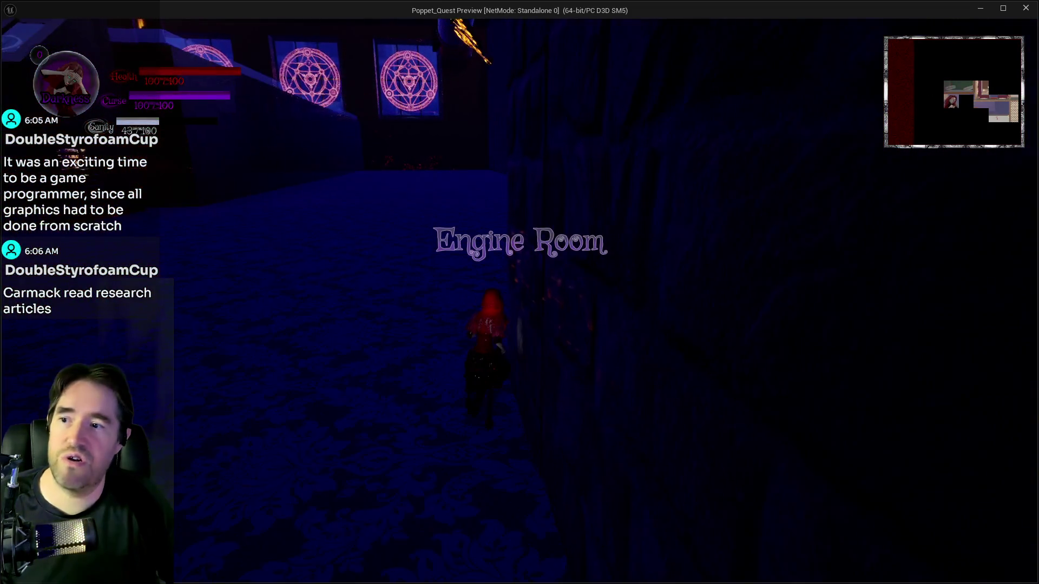
key("w")
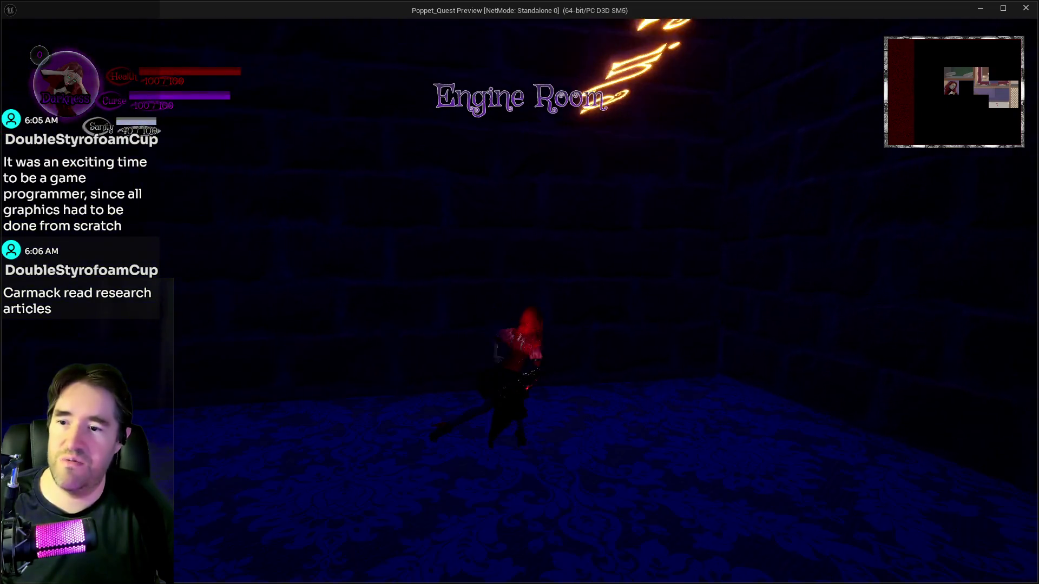
key("w")
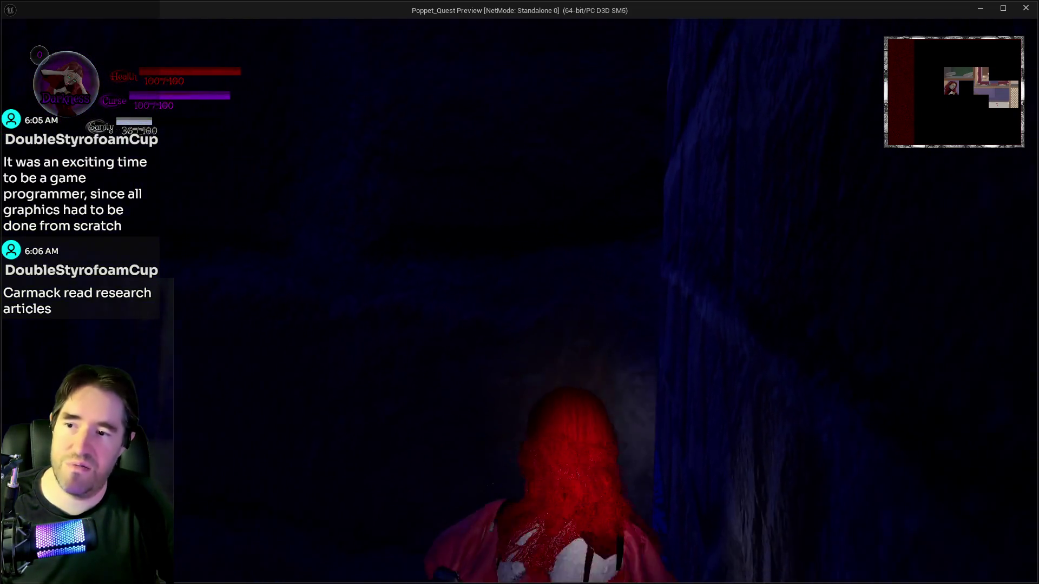
Check the floor map and the card collection at the Toy Entrance, then resume play
key("w")
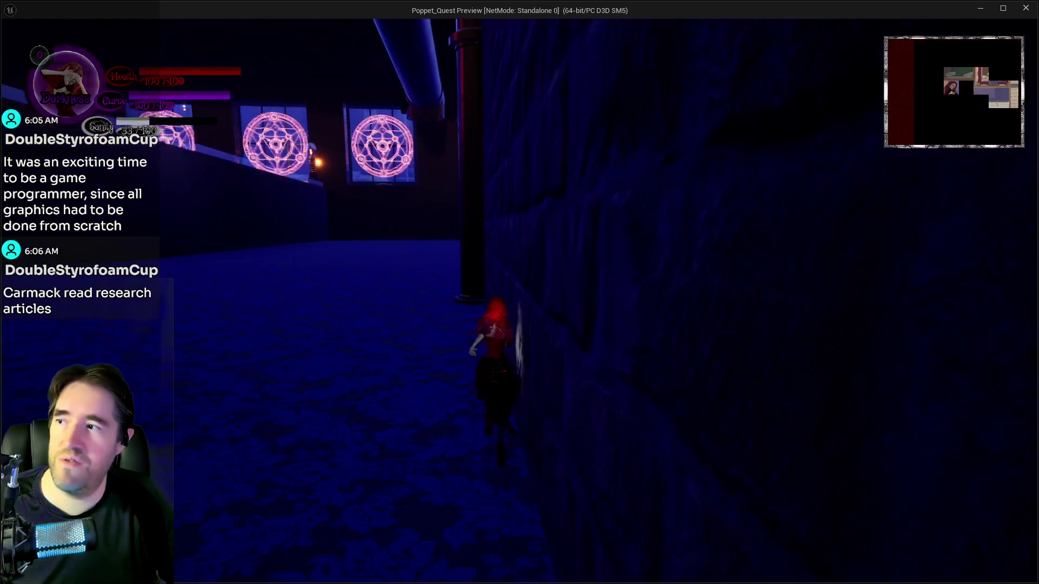
key("m")
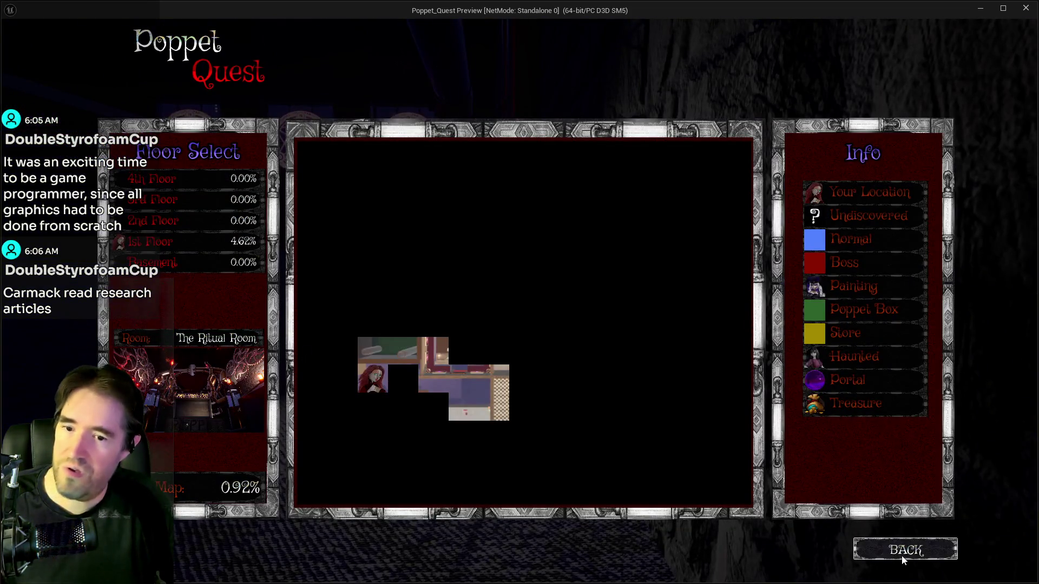
left_click(902, 558)
key("w")
key("p")
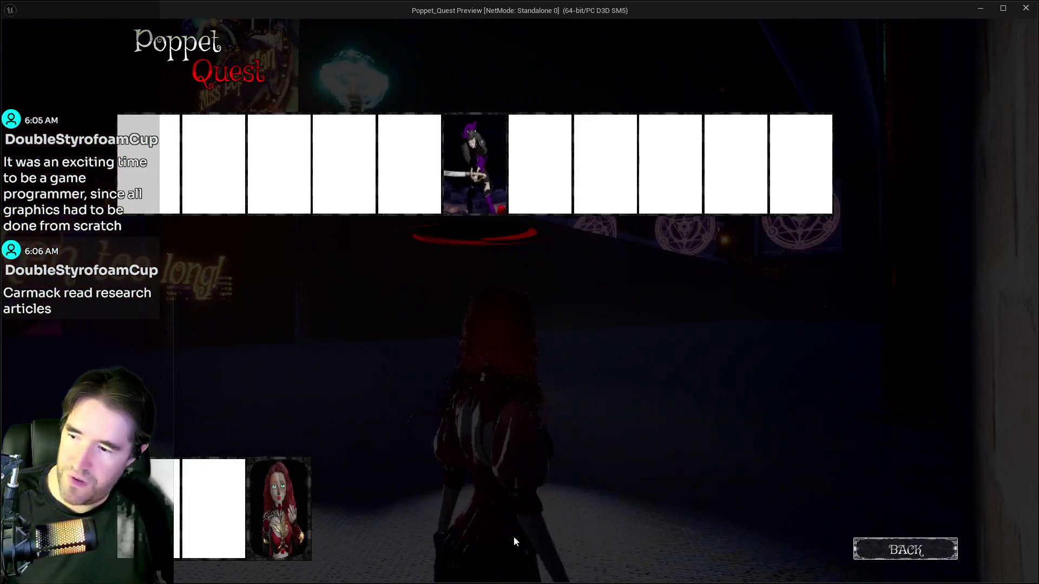
key("p")
key("w")
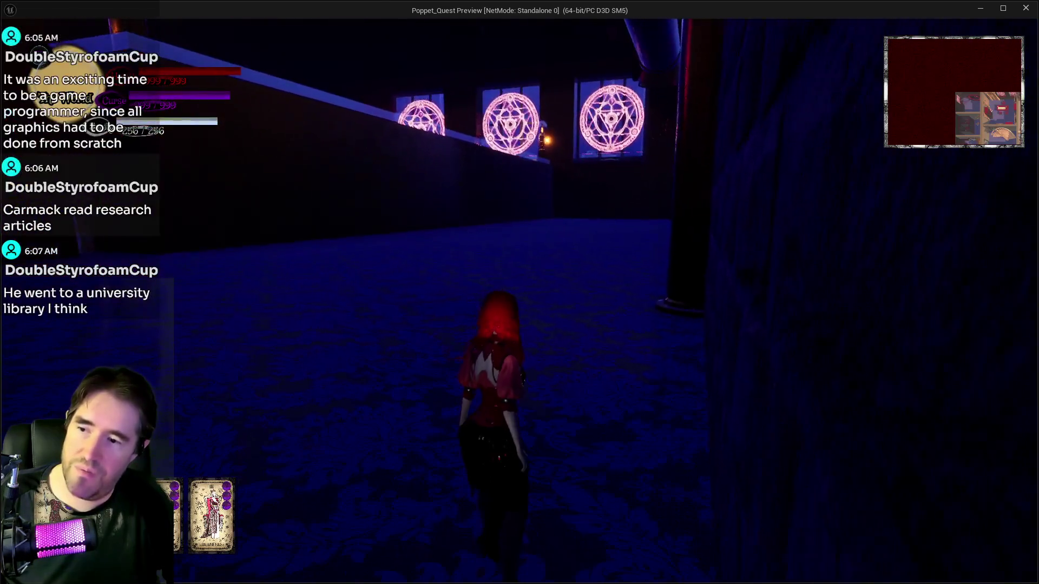
Run along the brick wall, past the purple wall and down the corridor, casting a purple magic burst
key("w")
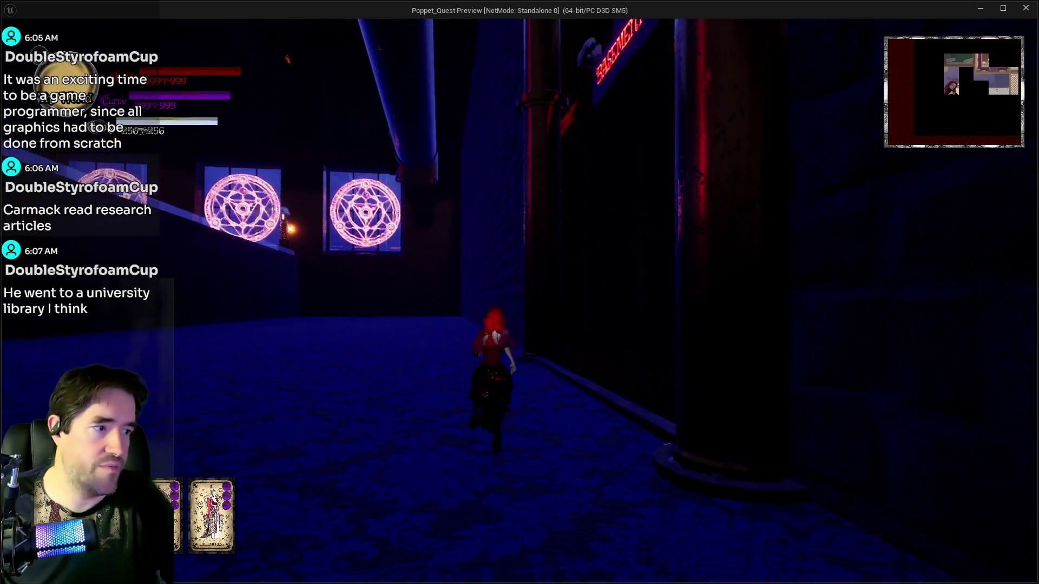
key("w")
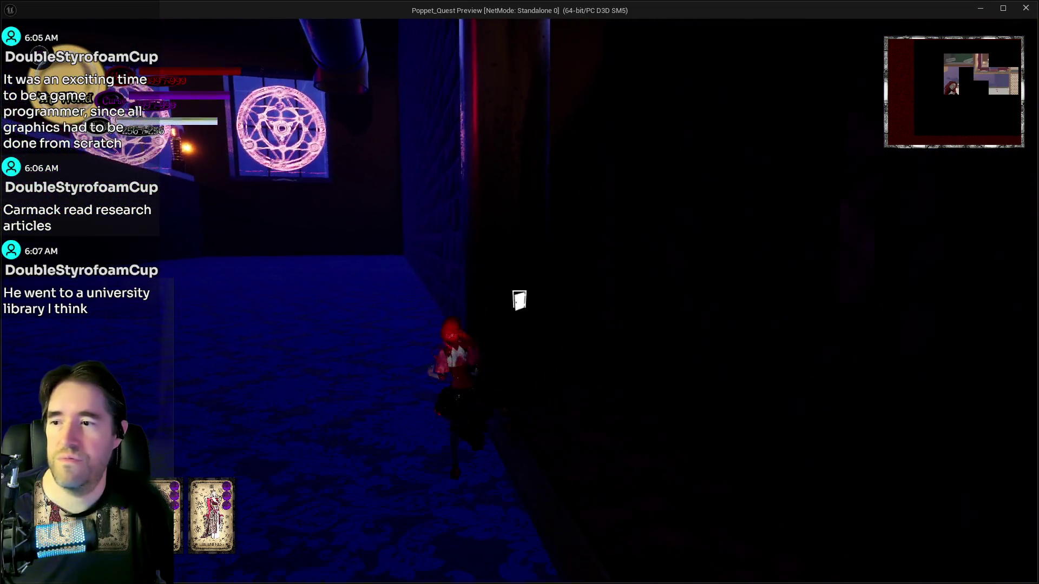
key("w")
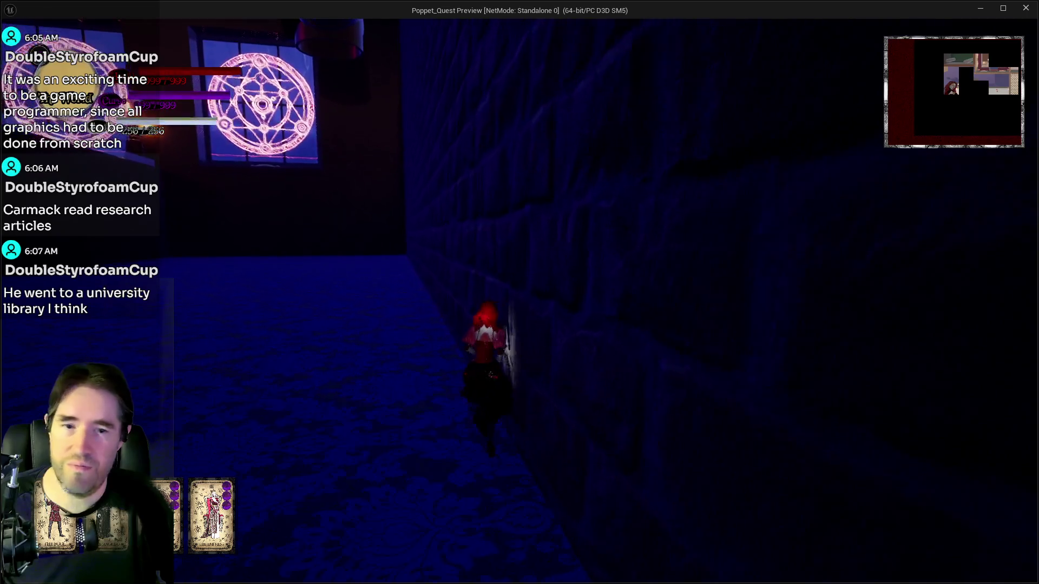
key("w")
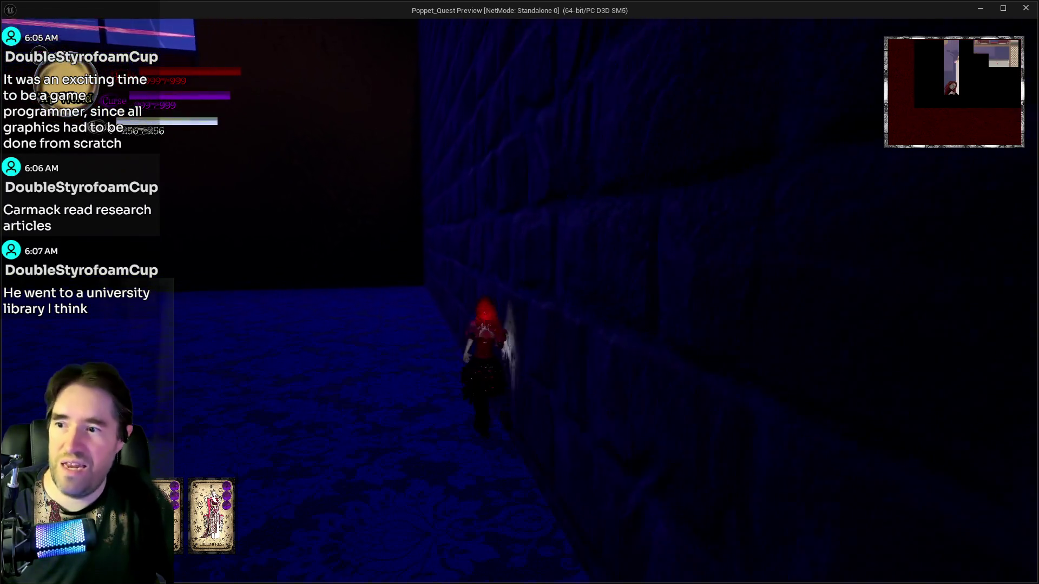
key("w")
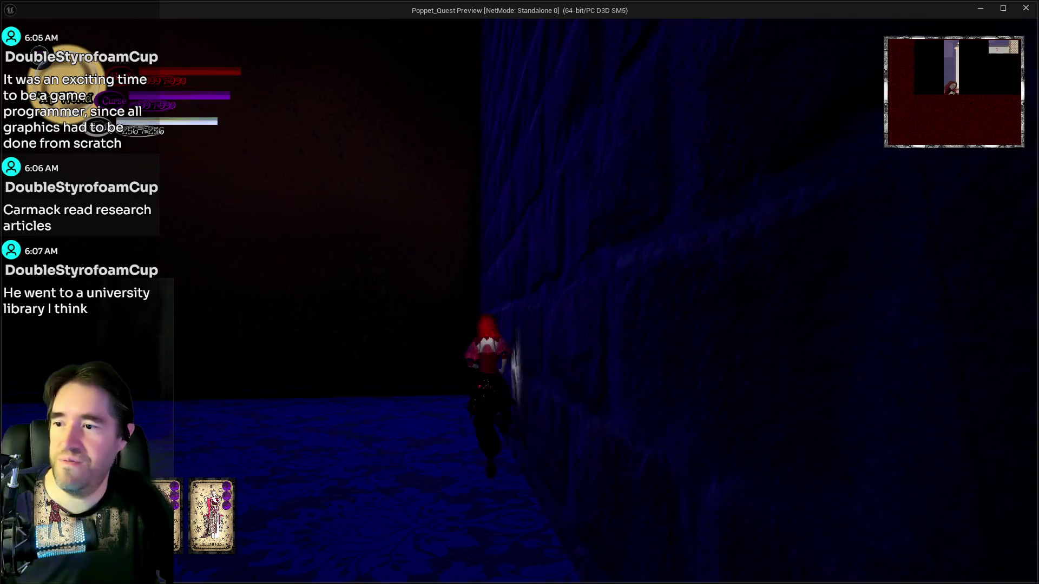
key("w")
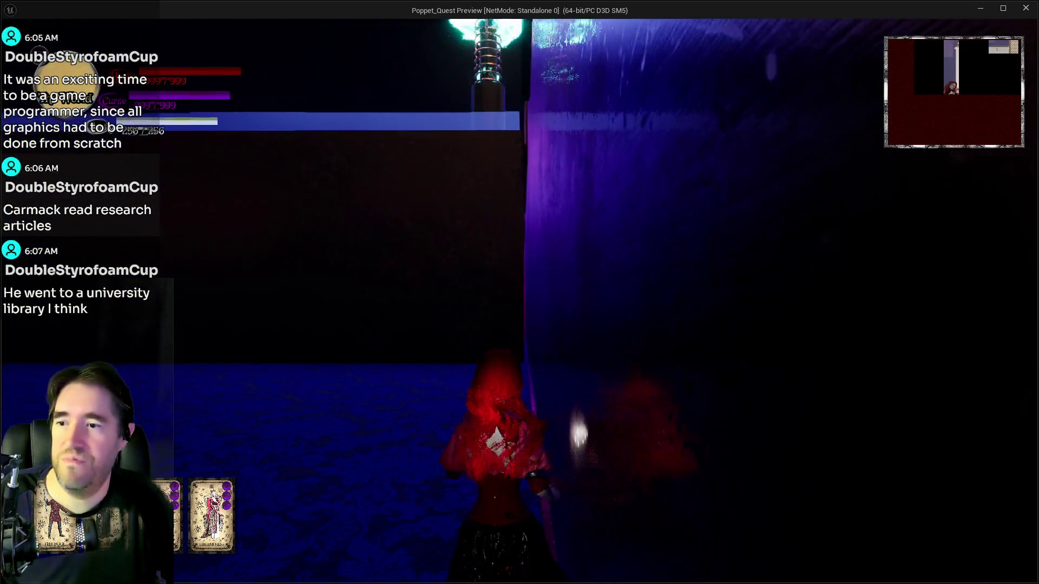
key("w")
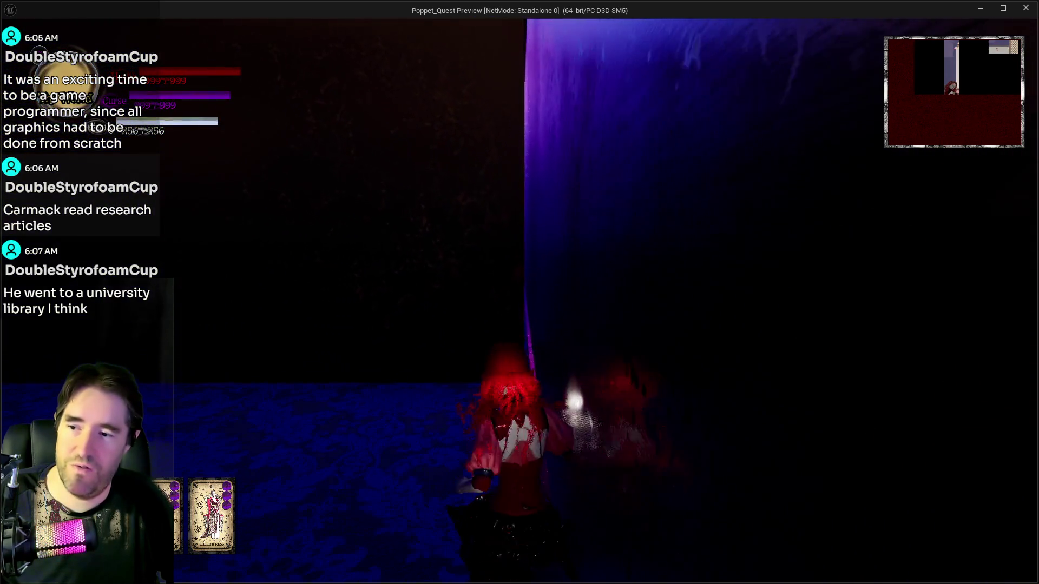
key("w")
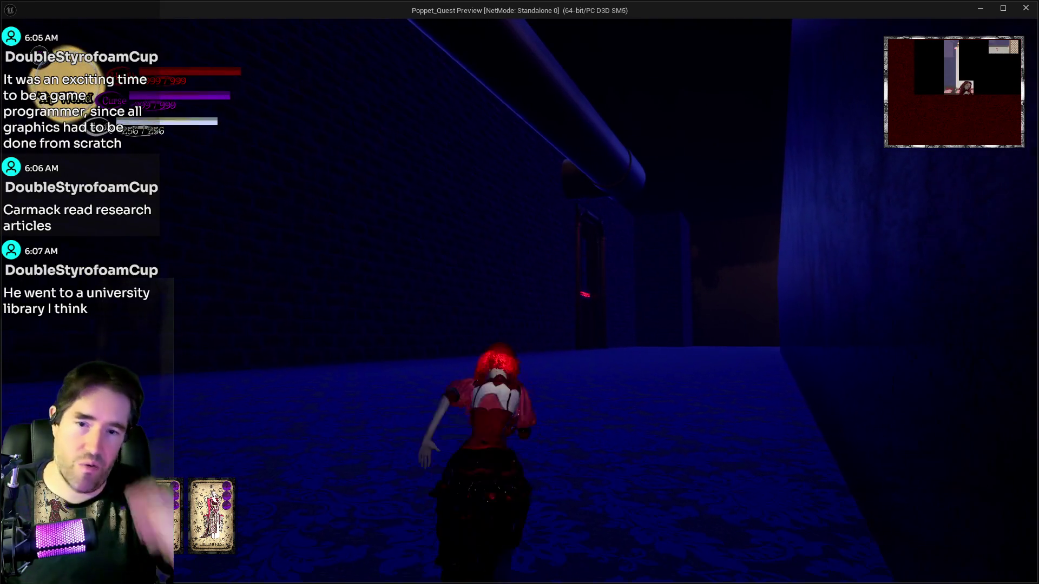
key("w")
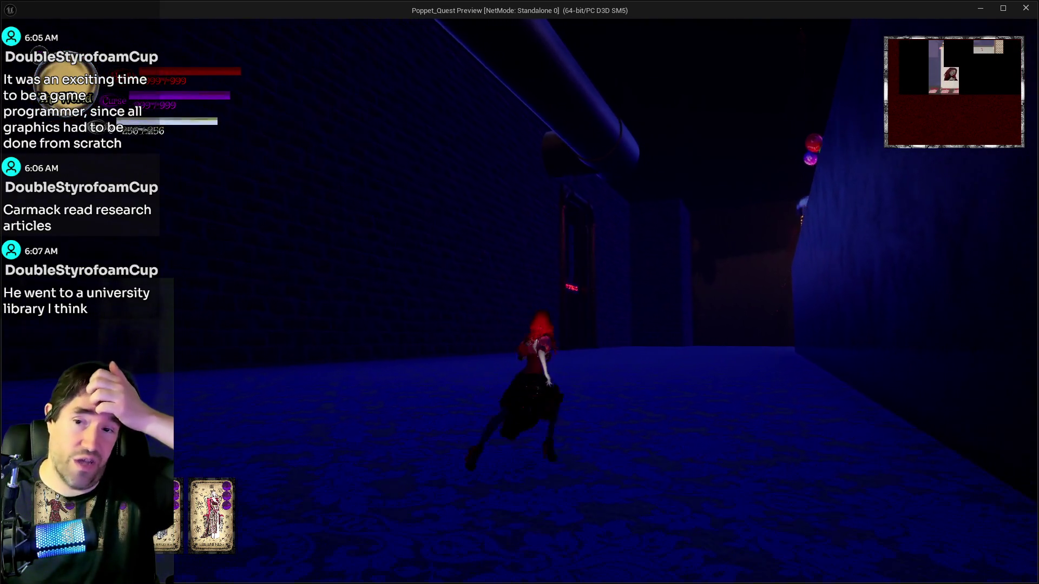
key("w")
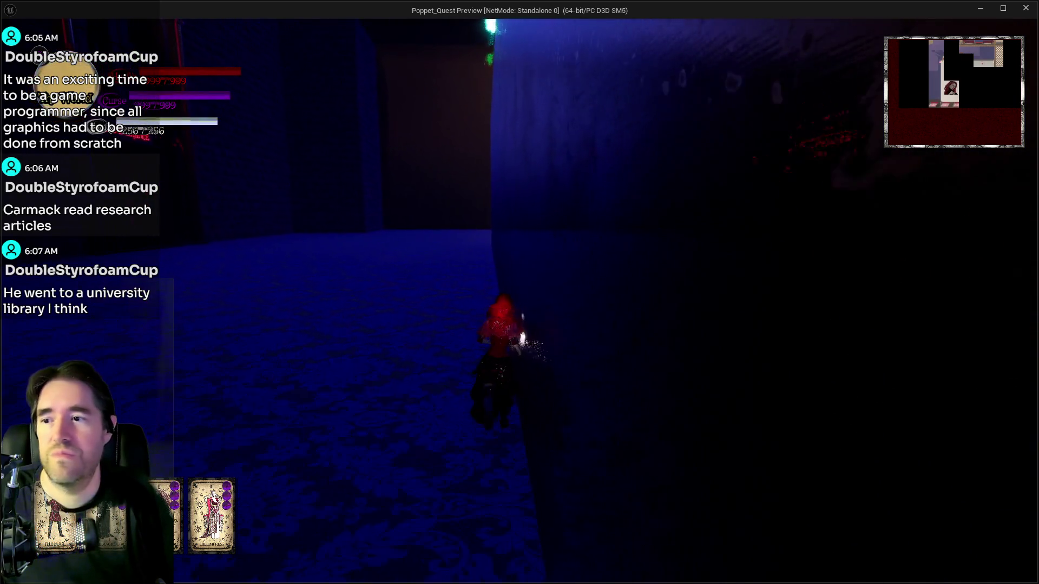
key("e")
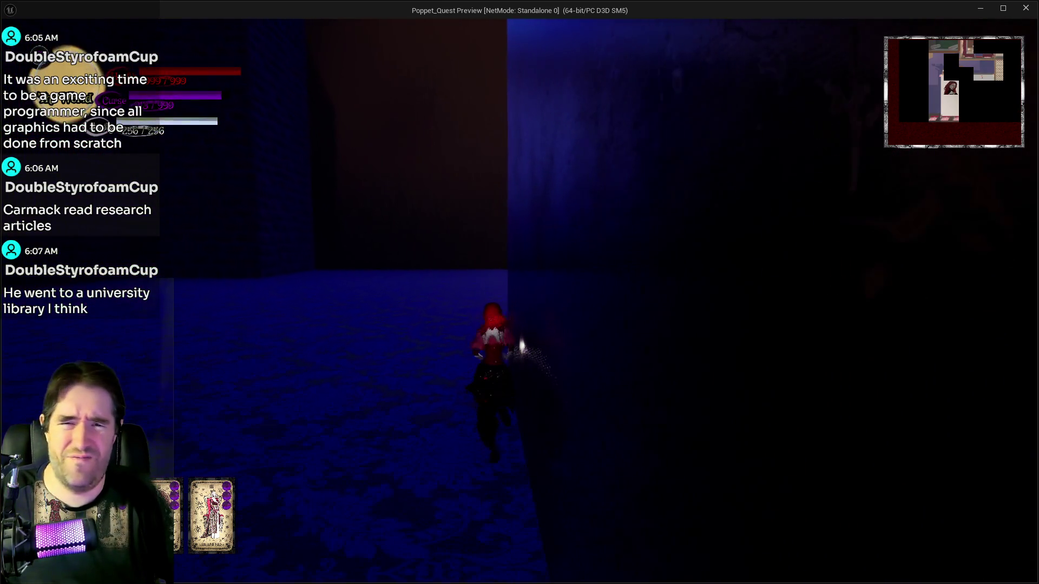
Run across the dark room up to the blue curtain wall
key("w")
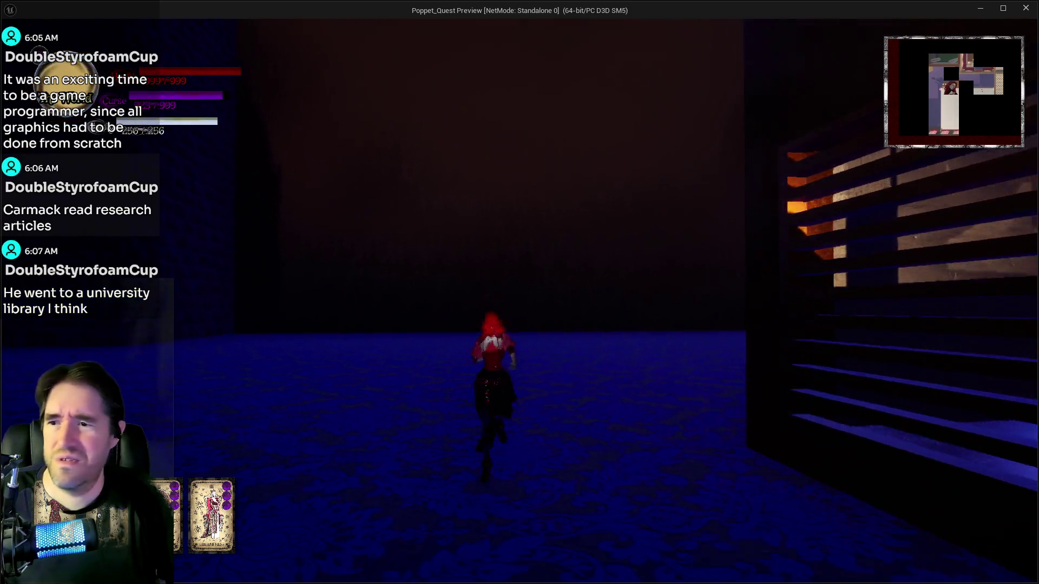
key("w")
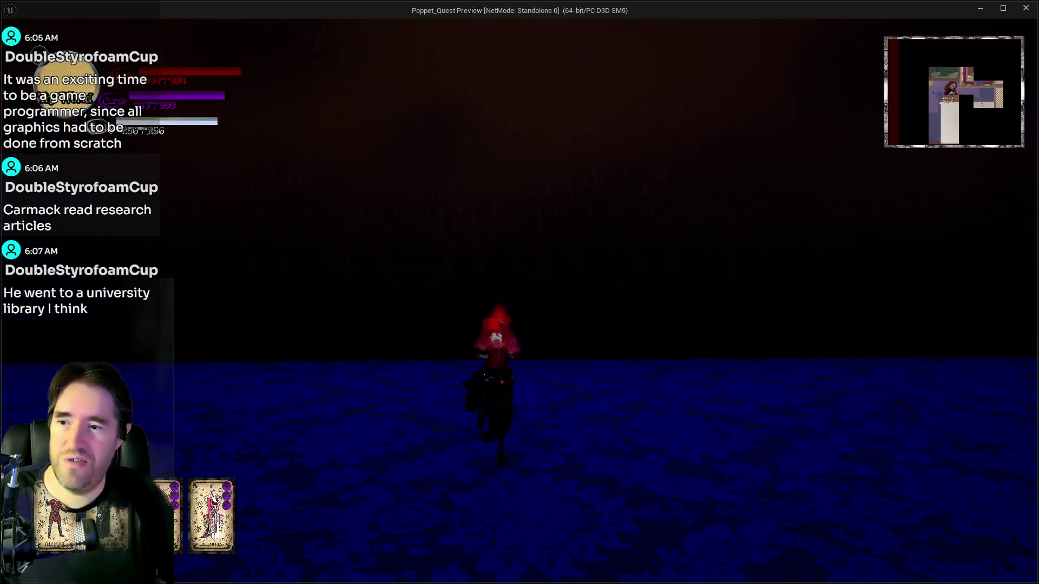
key("w")
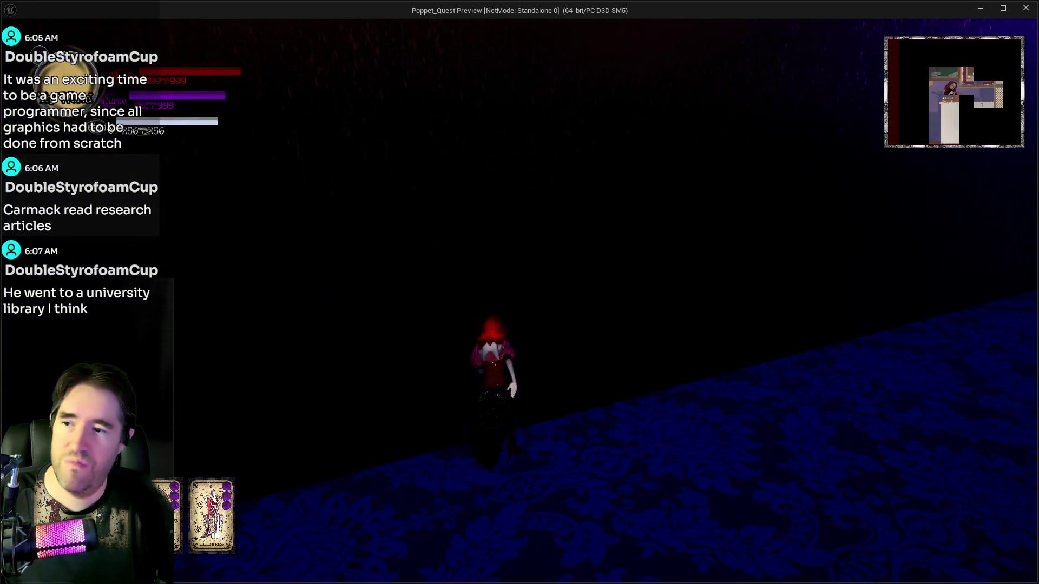
key("w")
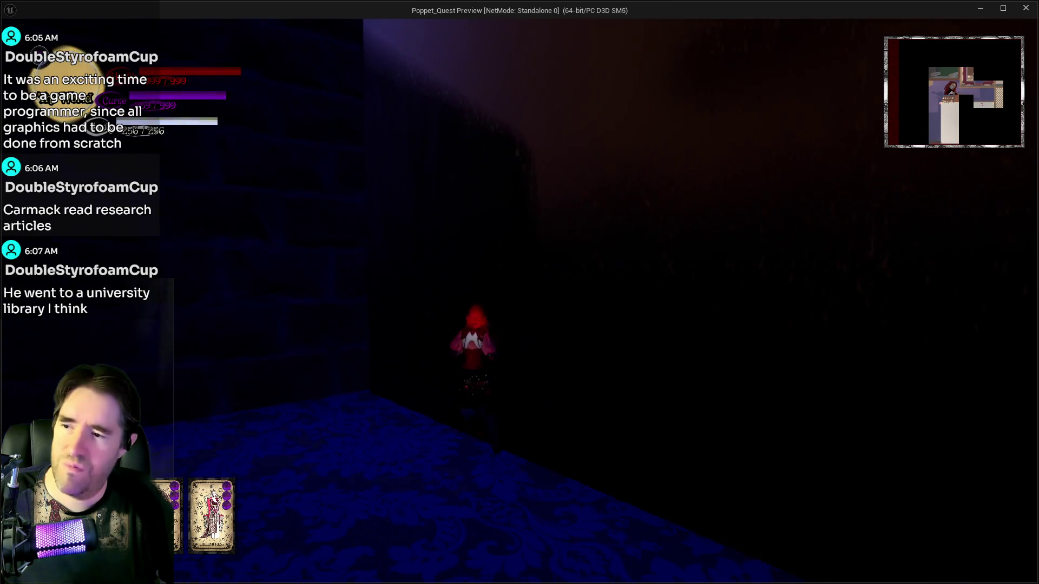
key("w")
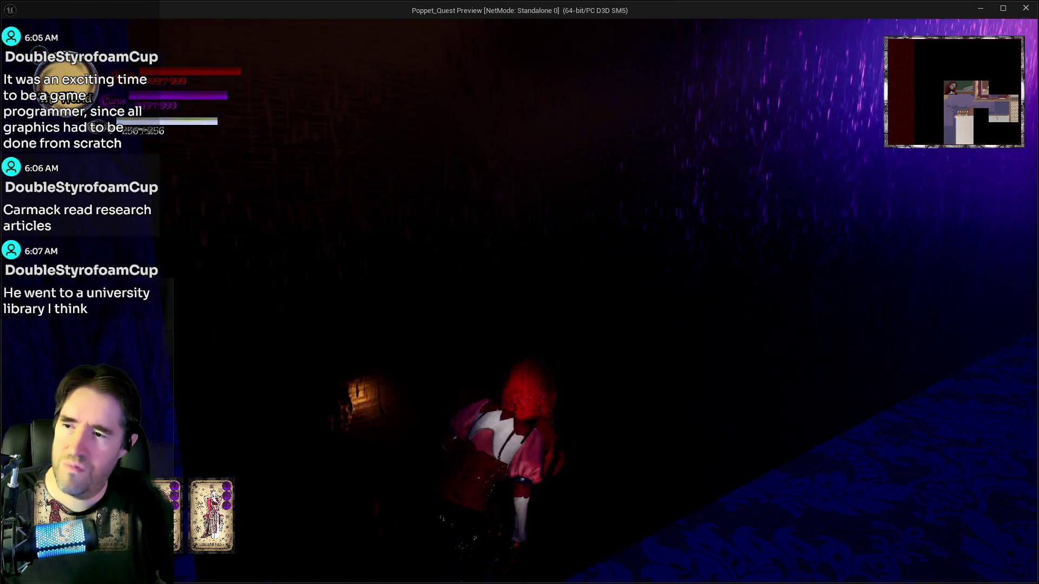
key("w")
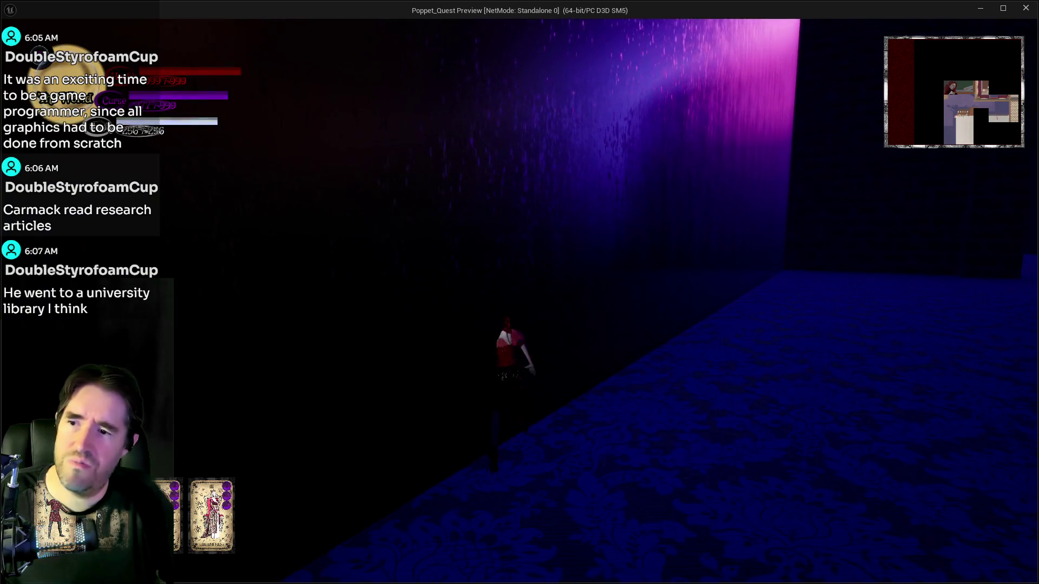
key("w")
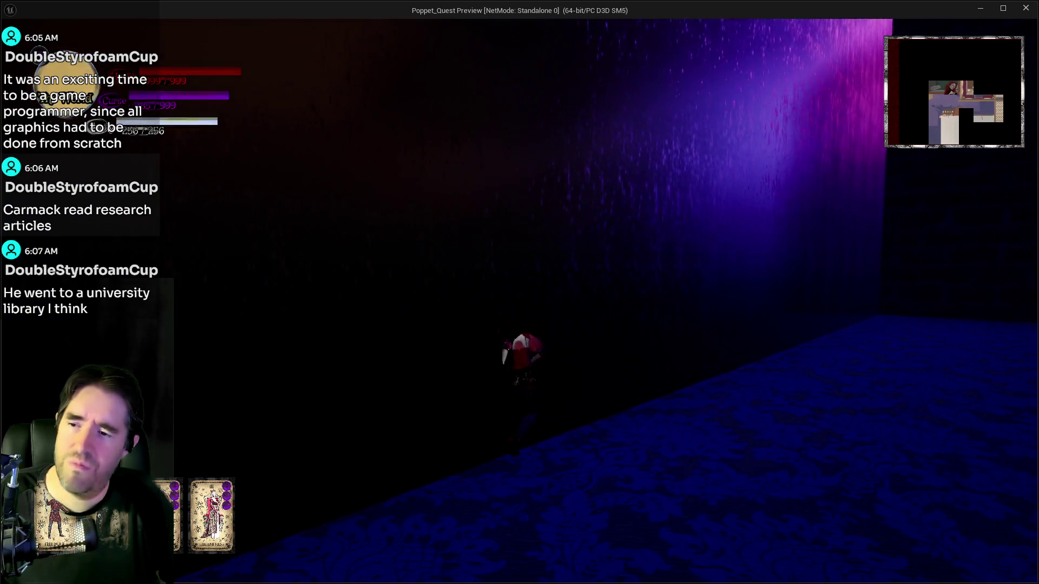
key("w")
key("d")
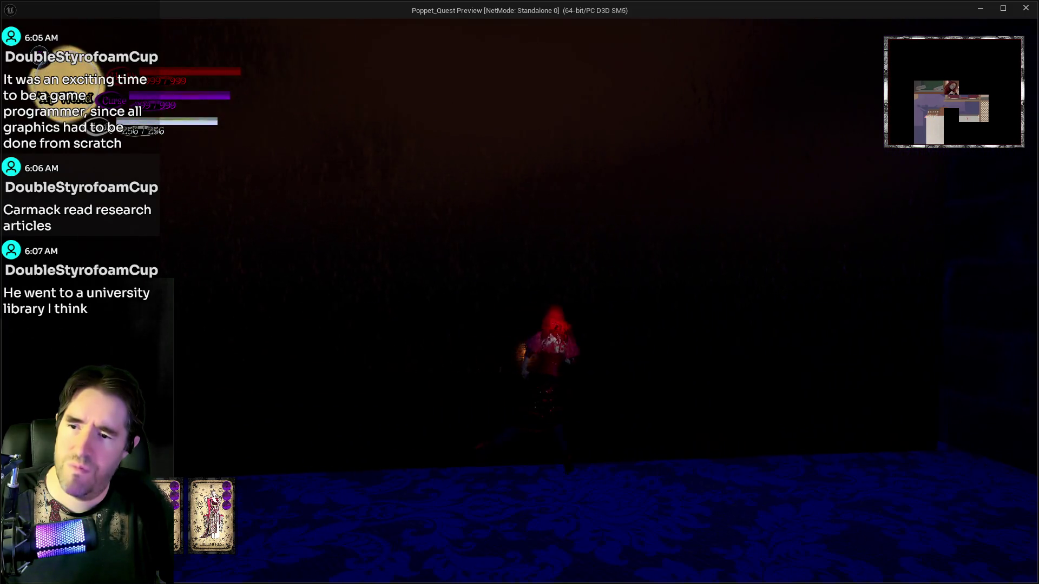
key("d")
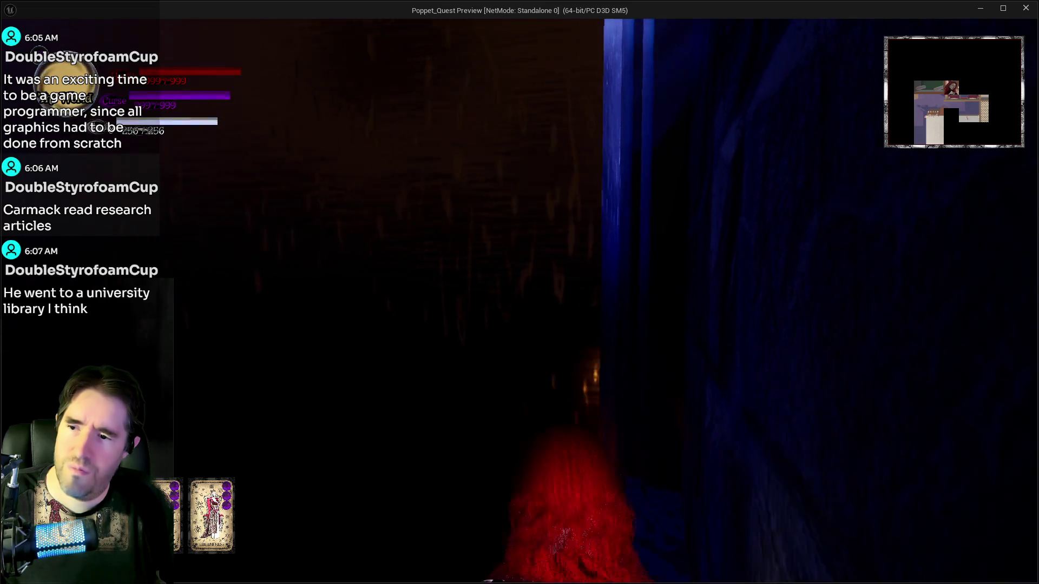
Check that the 1st Floor map tracks the player near the Miss Pop-Man booth, then return to the editor
key("m")
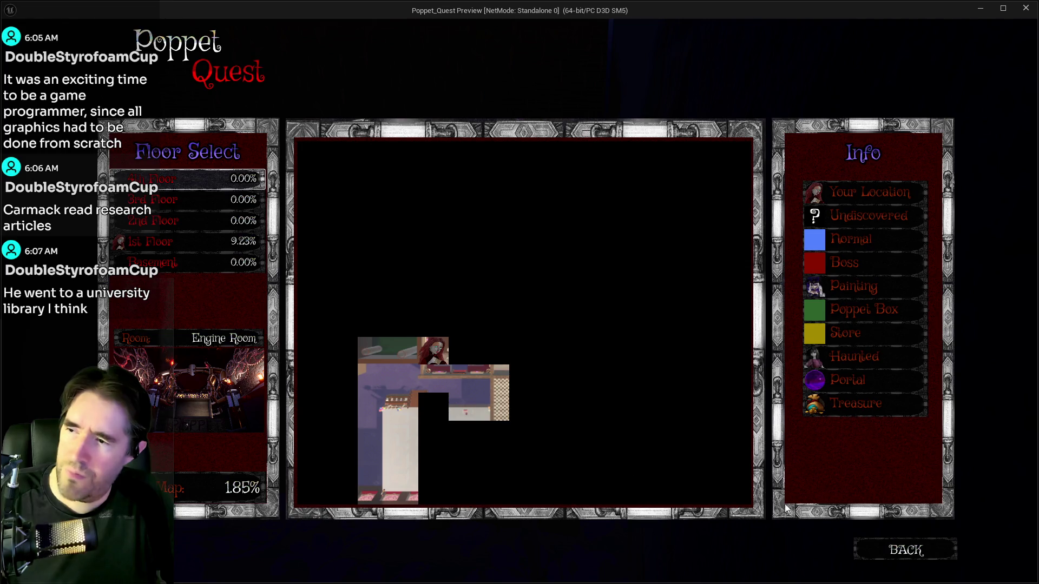
key("m")
key("w")
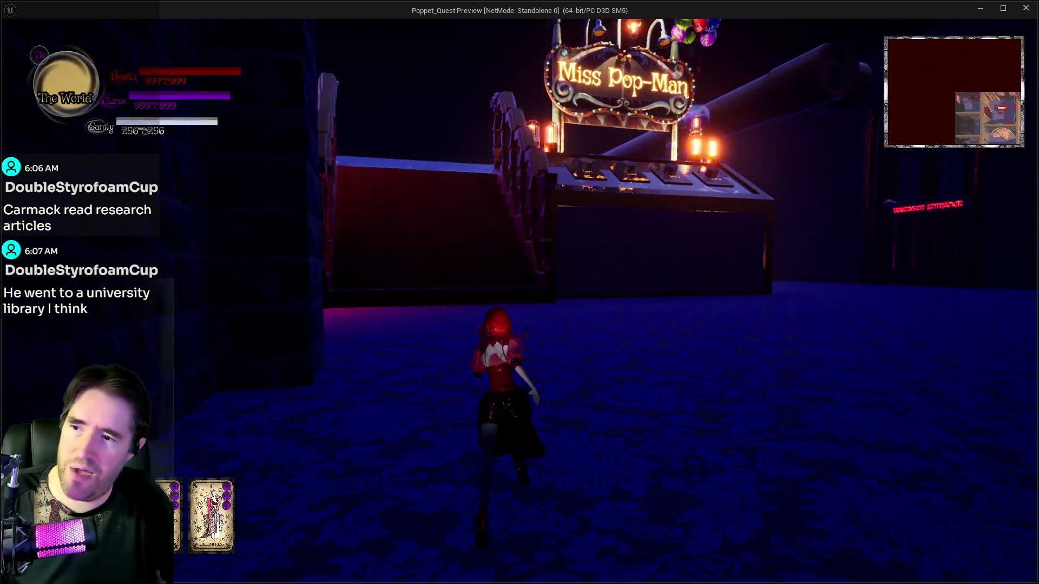
key("m")
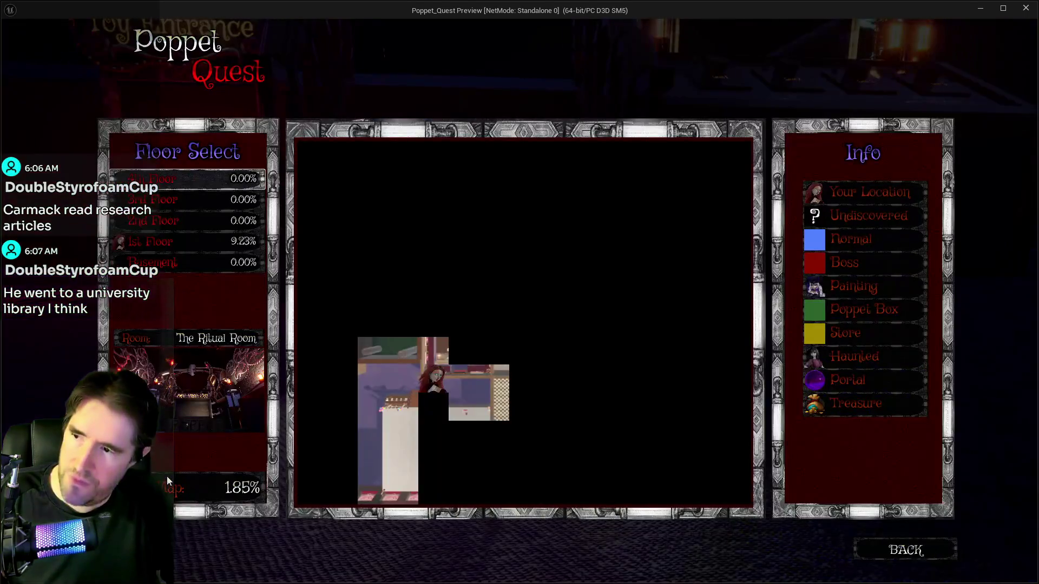
key("m")
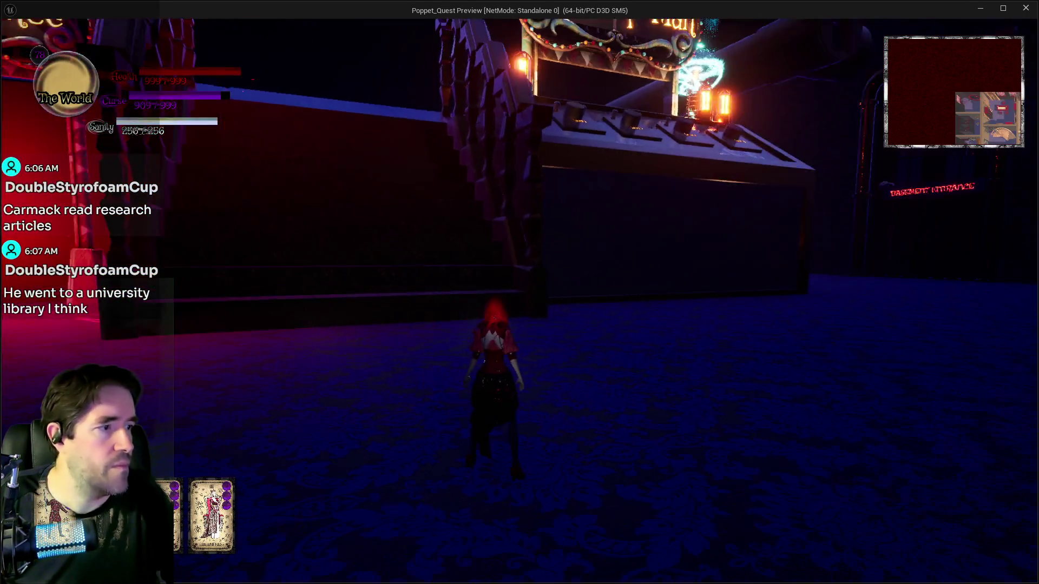
key("alt+Tab")
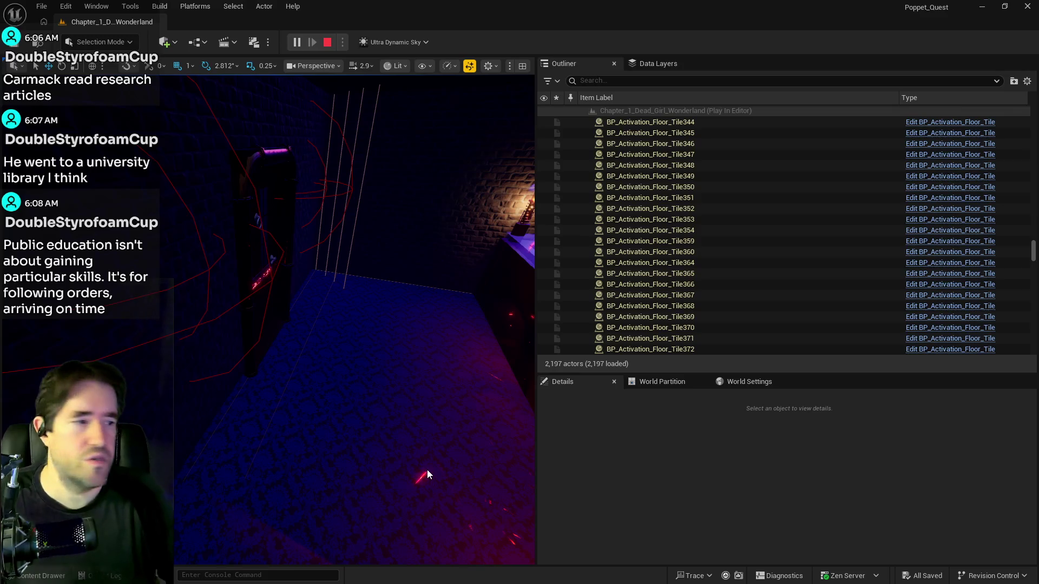
Stop Play In Editor and drag the Outliner splitter right to widen the level viewport
key("Escape")
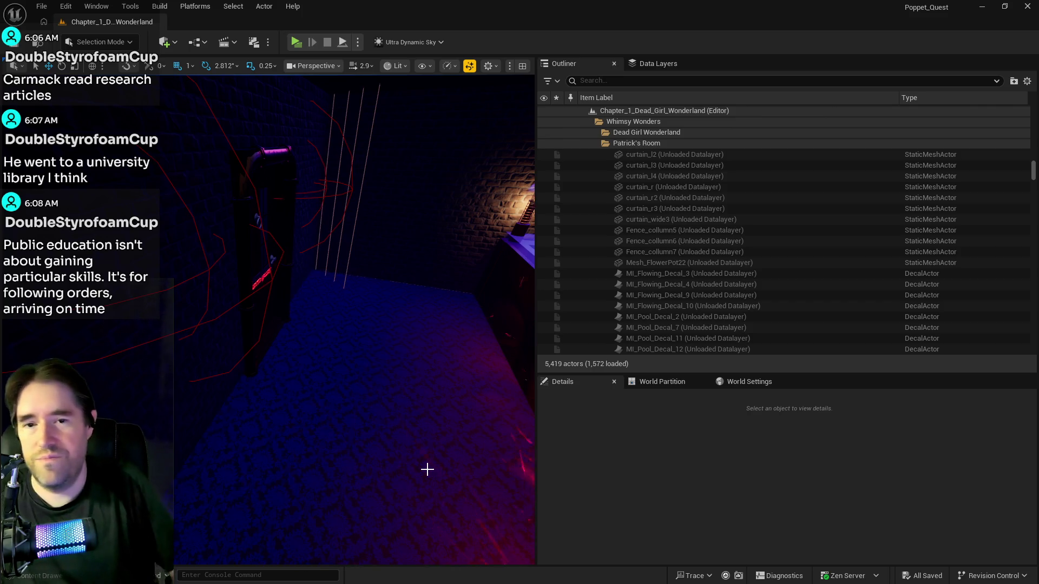
left_click_drag(537, 331, 807, 338)
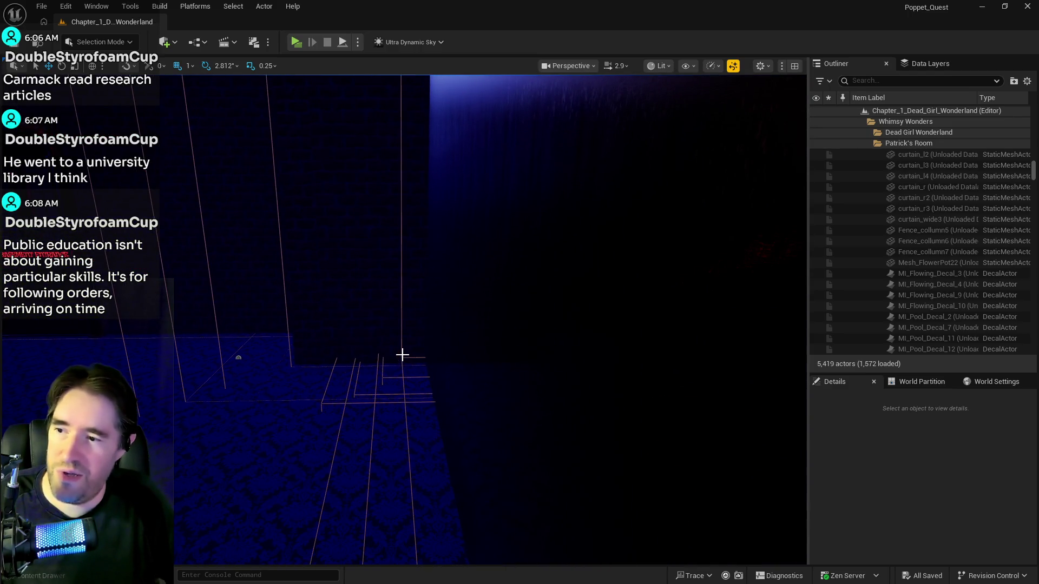
Select the BP_Room_Info_Hidden_Grotto_5 volume, frame it, and fly the camera to the room corner
left_click(402, 355)
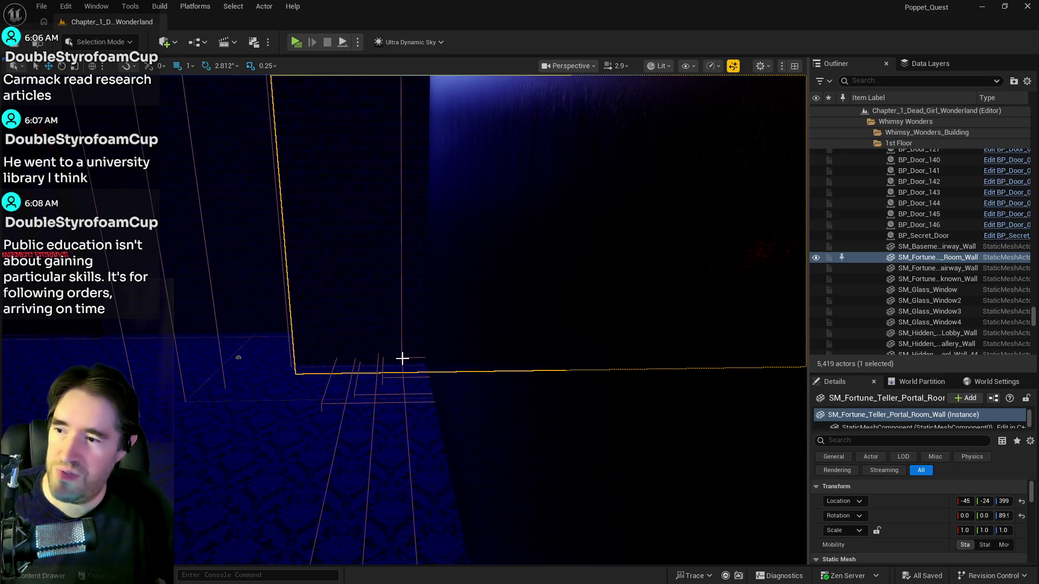
left_click(401, 358)
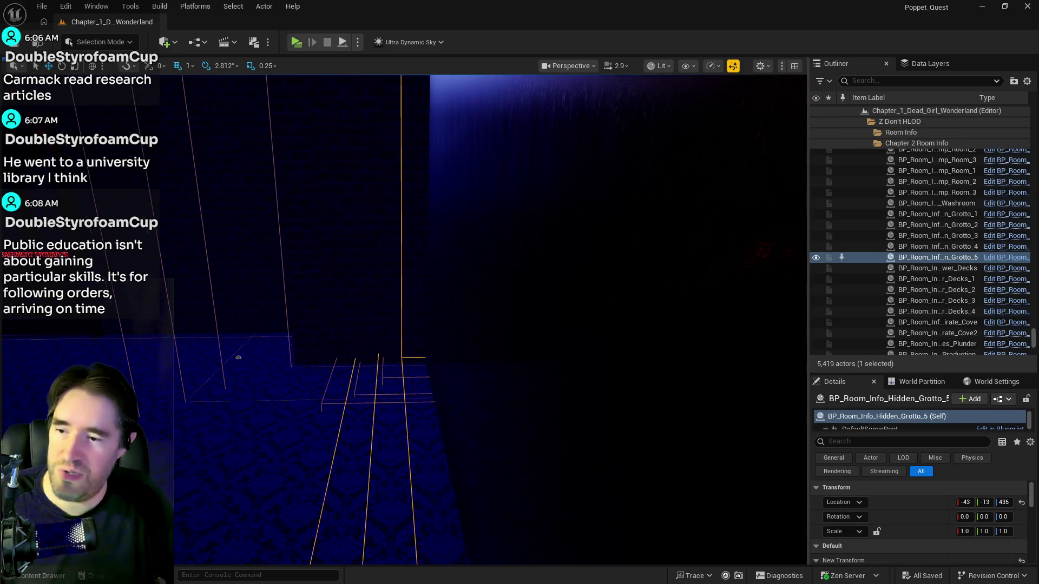
key("f")
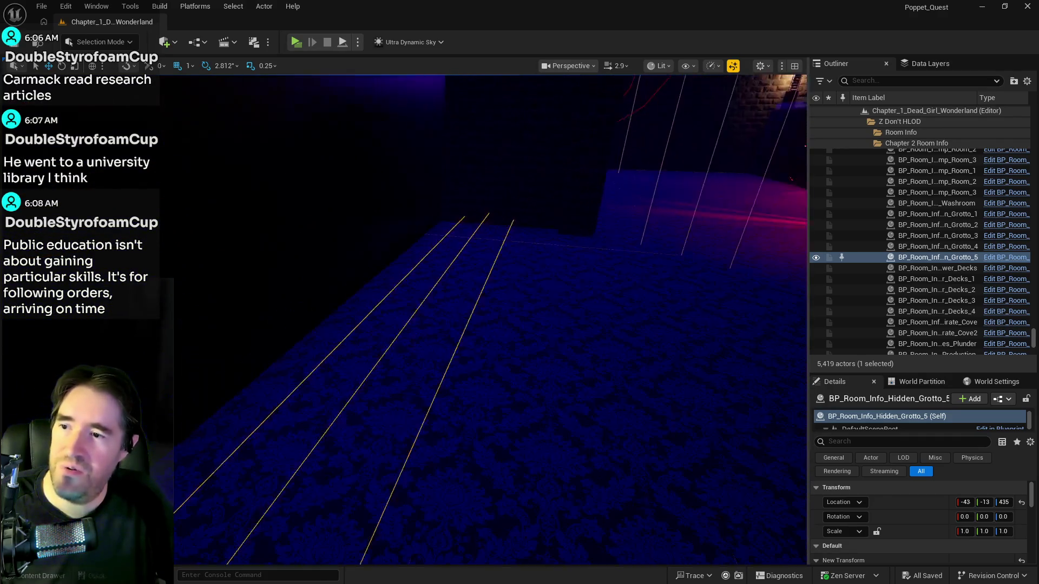
key("w")
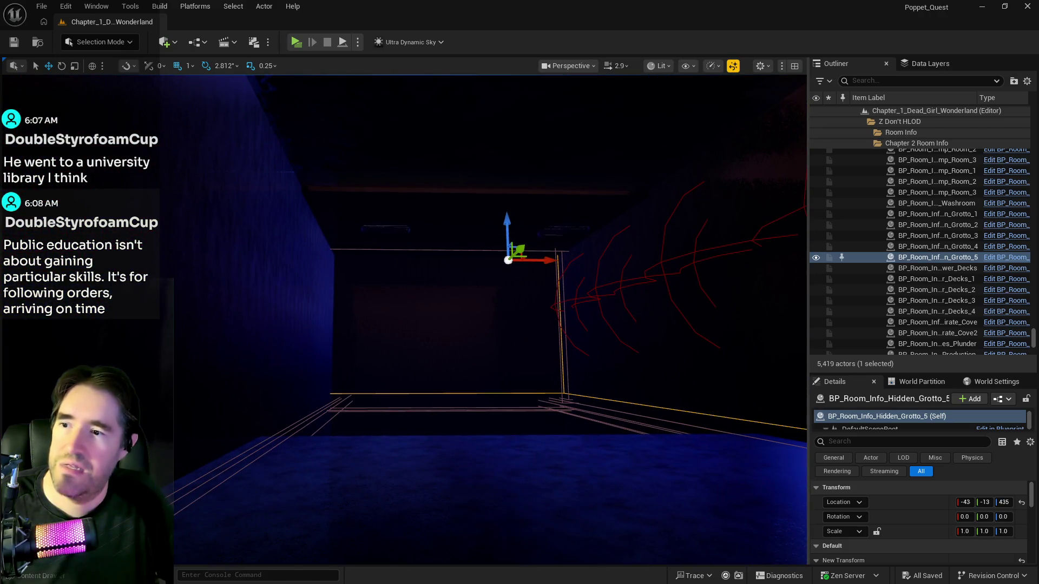
key("w")
scroll(898, 528, "down", 3)
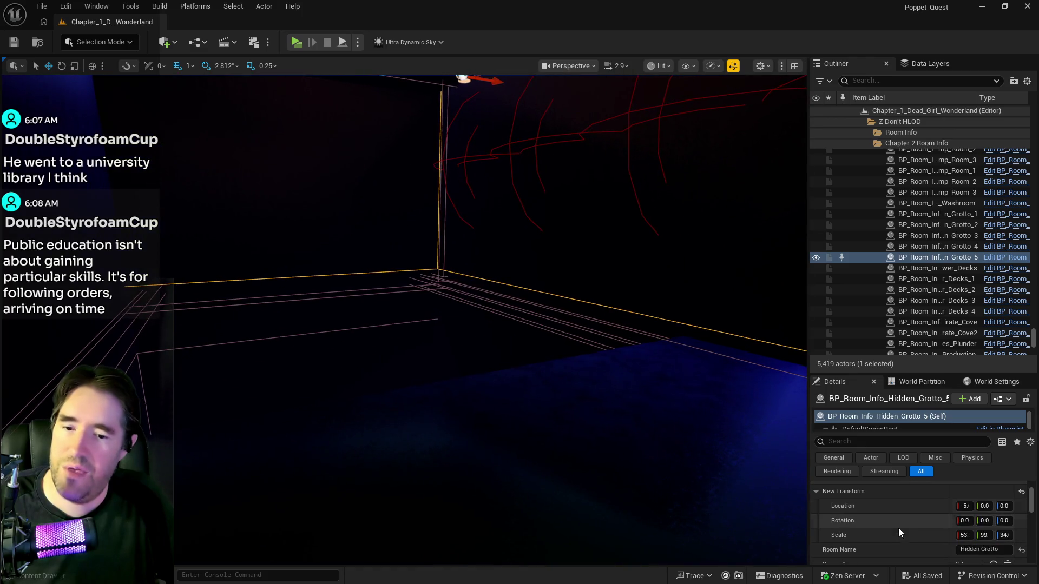
key("s")
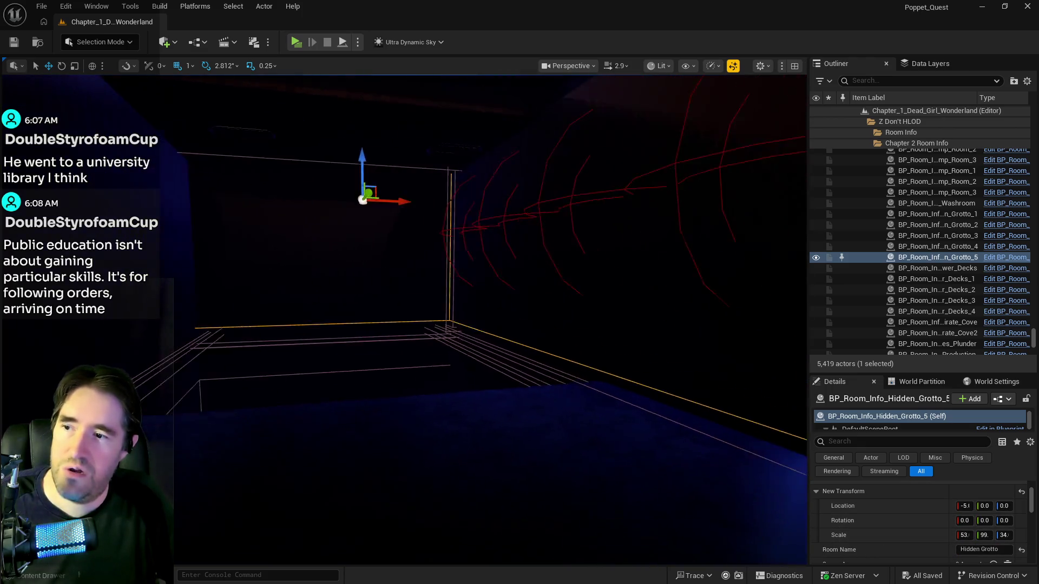
key("w")
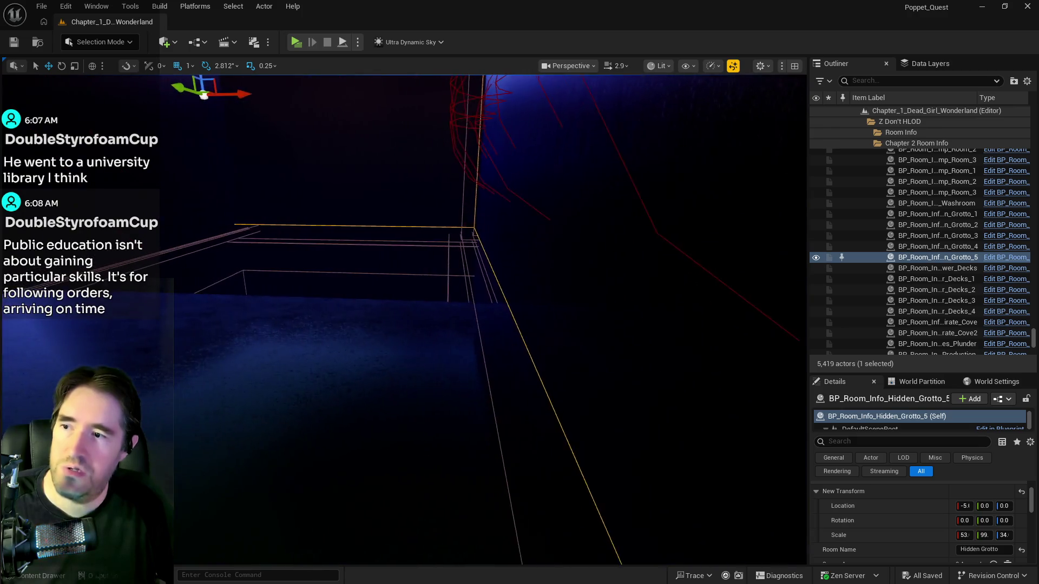
key("s")
Nudge the Hidden Grotto 5 volume right along Y to line up with the room walls
left_click_drag(280, 136, 287, 136)
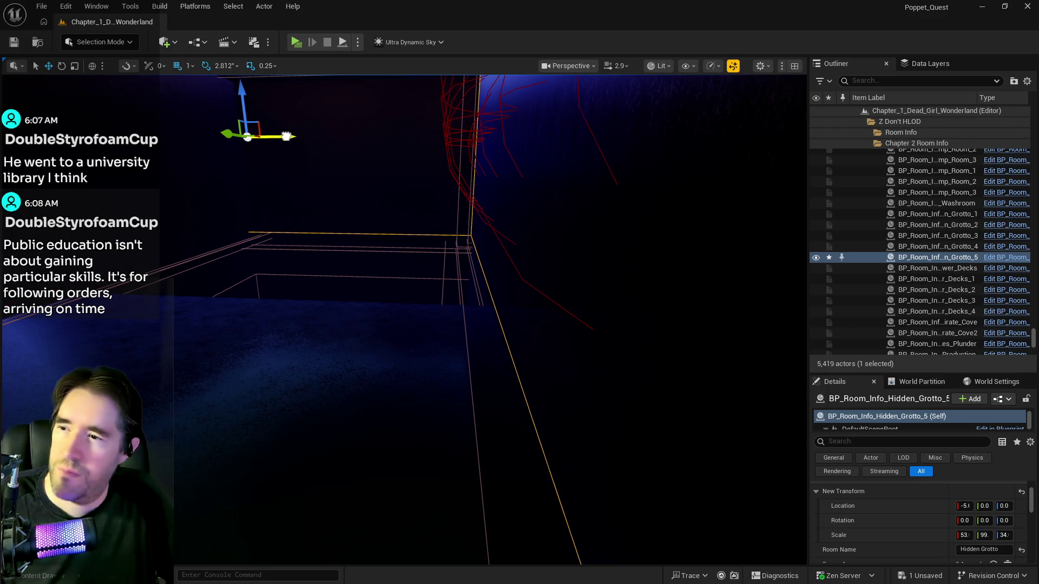
left_click_drag(287, 136, 288, 136)
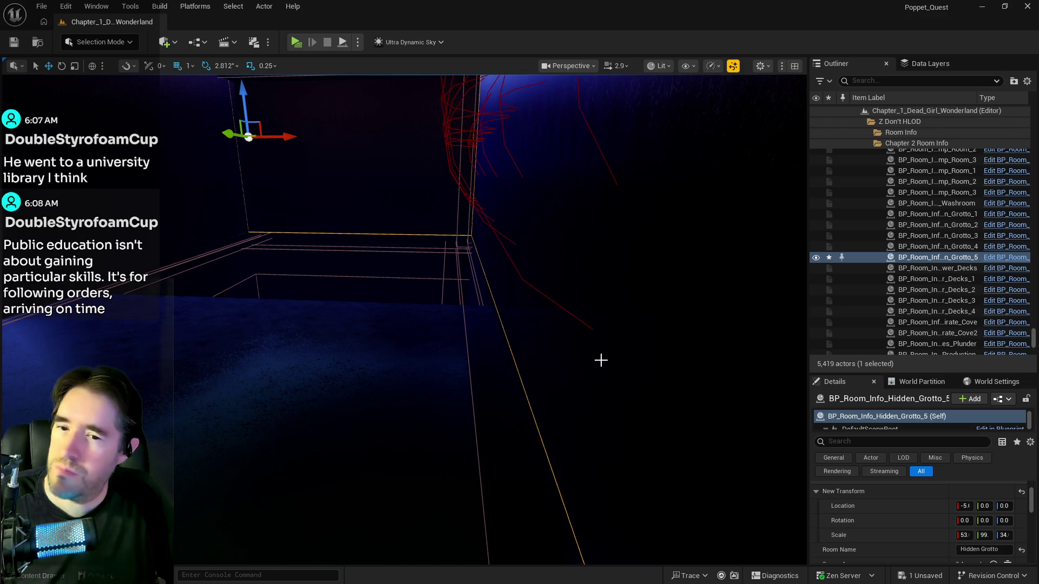
scroll(248, 137, "down", 3)
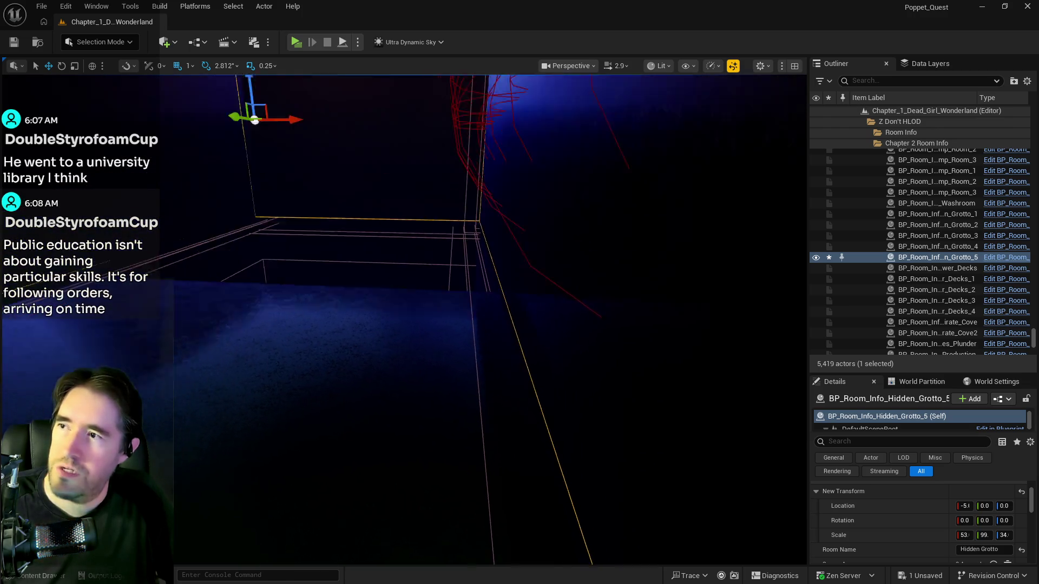
key("e")
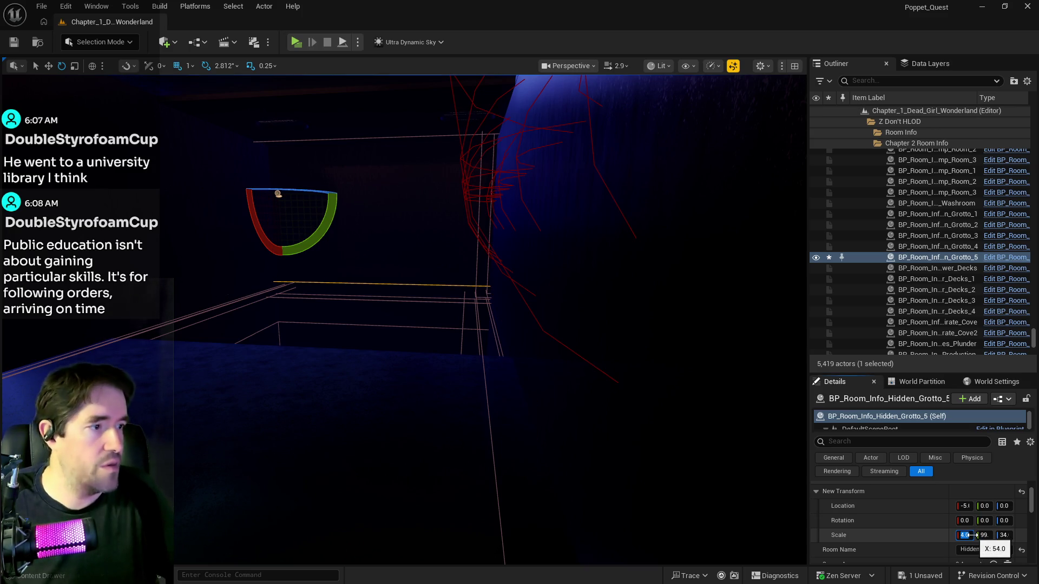
Apply the volume's X scale of 54 and reframe the view, undoing a stray sideways move
key("Return")
scroll(408, 459, "up", 5)
left_click_drag(443, 414, 443, 415)
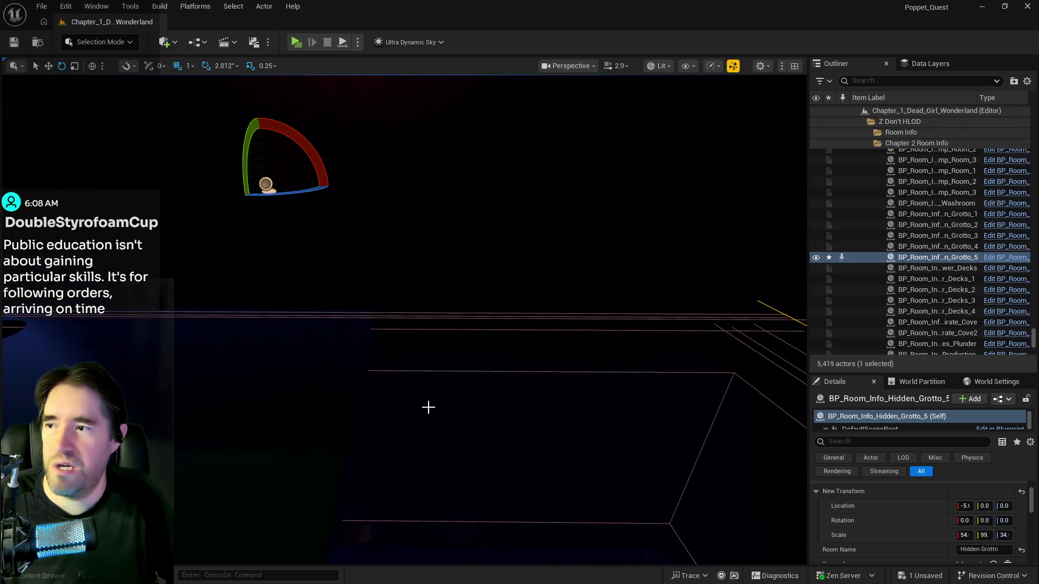
key("w")
left_click_drag(382, 375, 383, 375)
left_click_drag(174, 217, 174, 217)
left_click_drag(152, 169, 386, 174)
key("ctrl+z")
left_click_drag(206, 206, 185, 126)
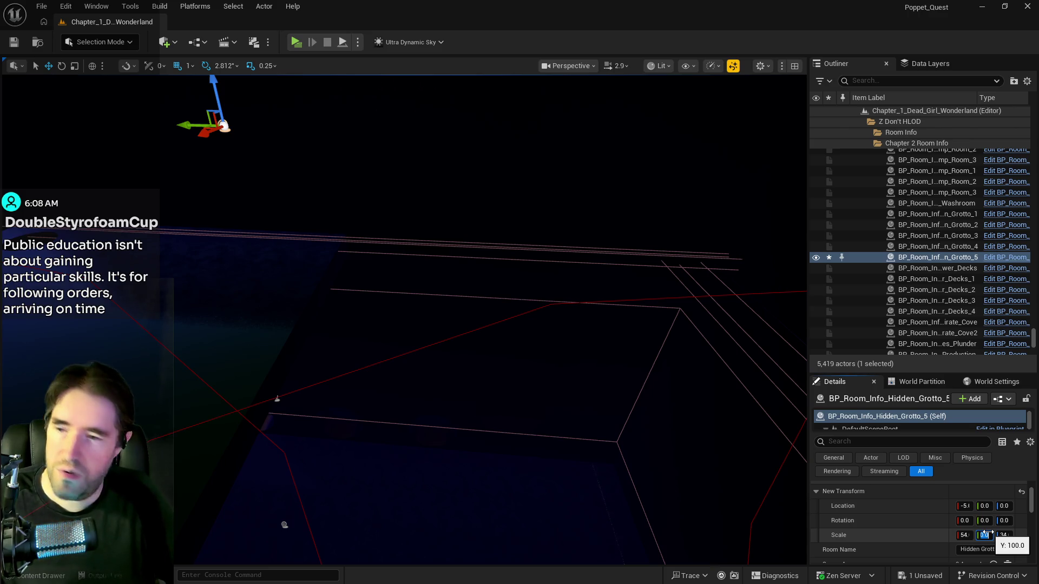
Set the Hidden Grotto 5 volume's Y scale to 100
type("100")
key("Return")
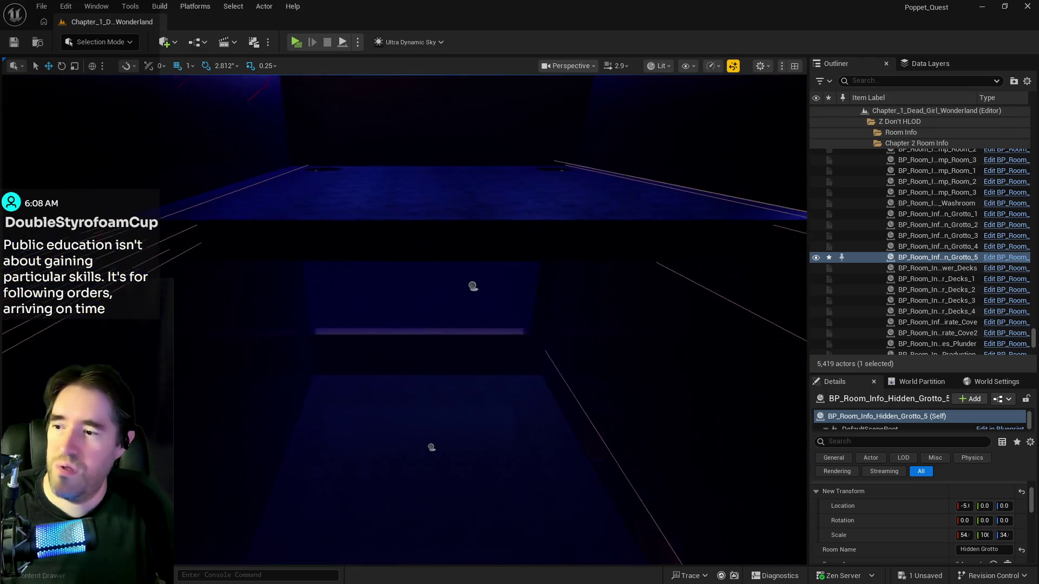
left_click(492, 274)
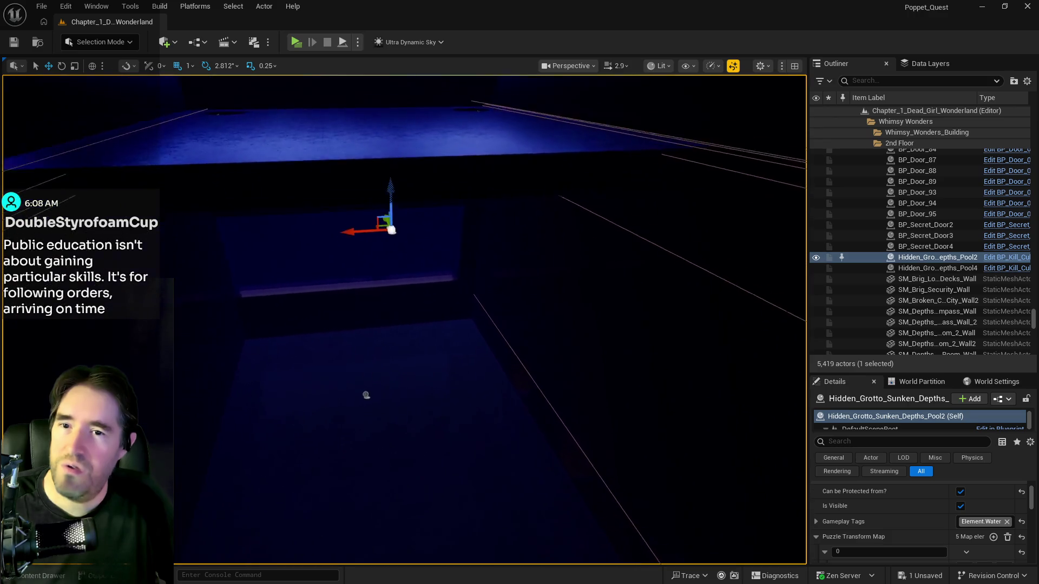
Select the BP_Room_Info_Engine_Room_Pool volume and drag it to fit its room
left_click(361, 407)
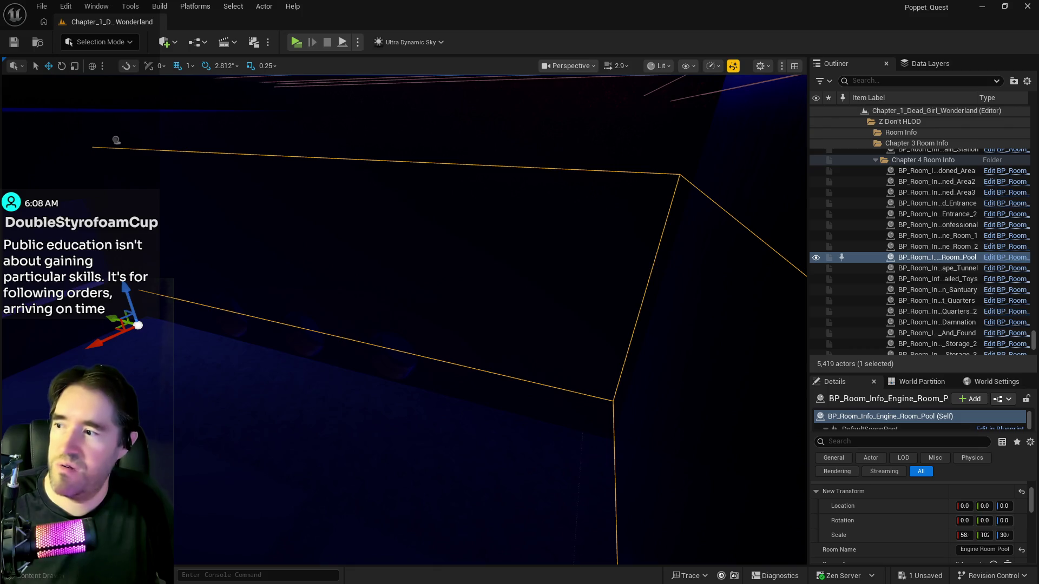
left_click_drag(111, 319, 123, 323)
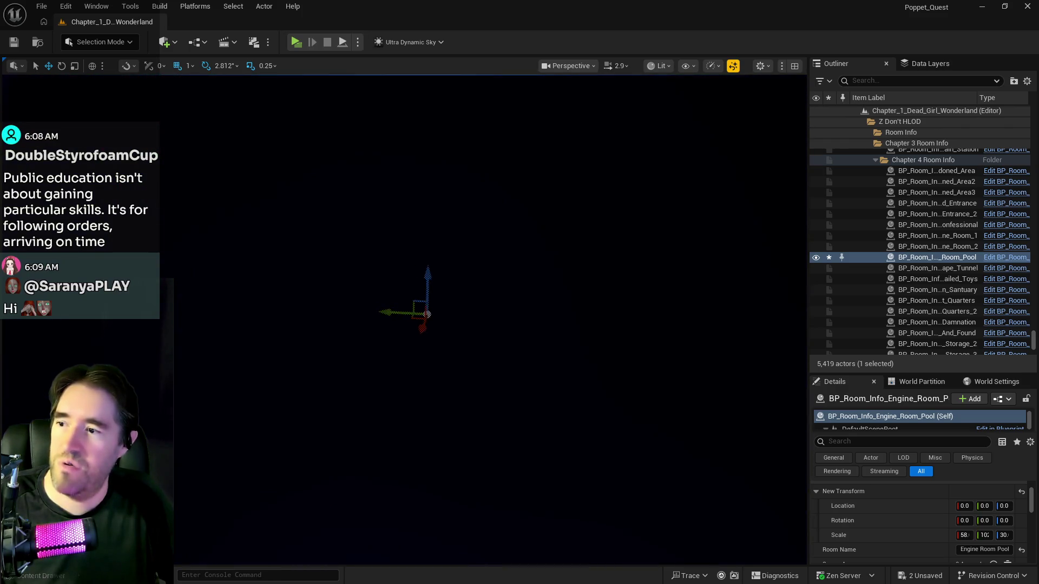
key("e")
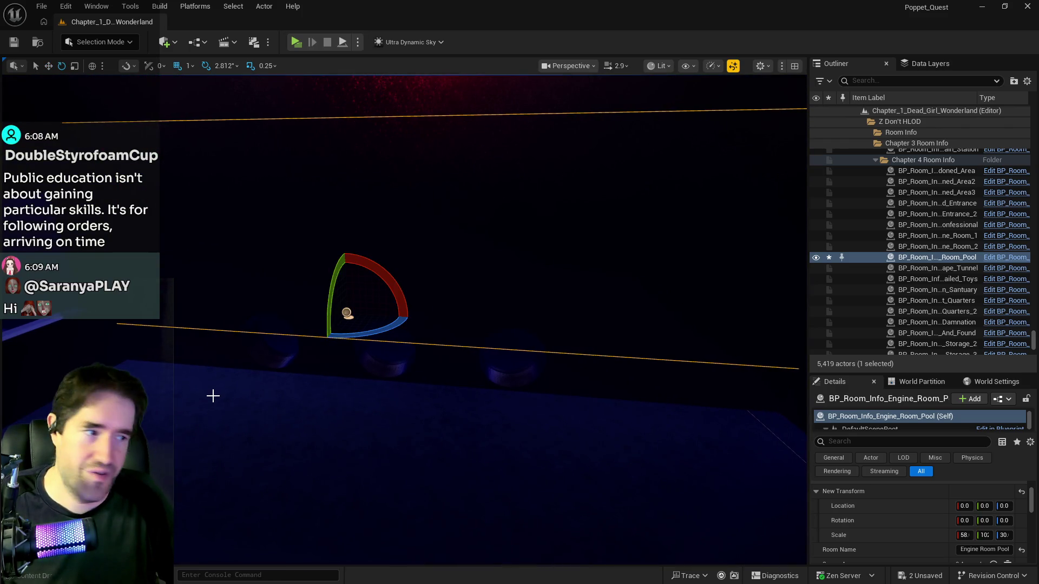
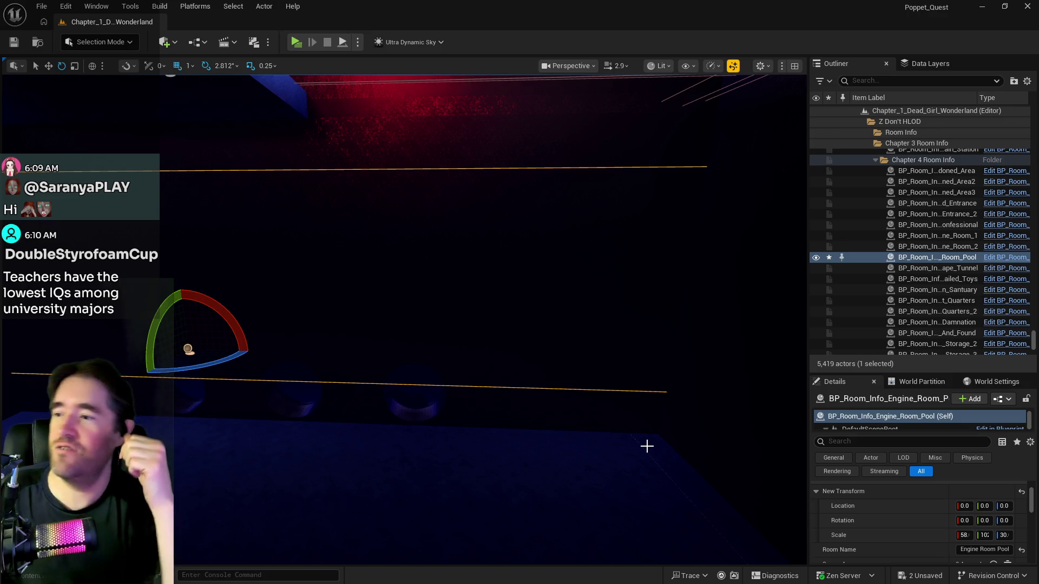
Raise the Engine Room Pool volume's Z scale from 30 to 40, then to 46
mouse_move(408, 460)
left_mouse_down()
mouse_move(415, 446)
mouse_move(482, 425)
mouse_move(482, 398)
left_mouse_up()
key("r")
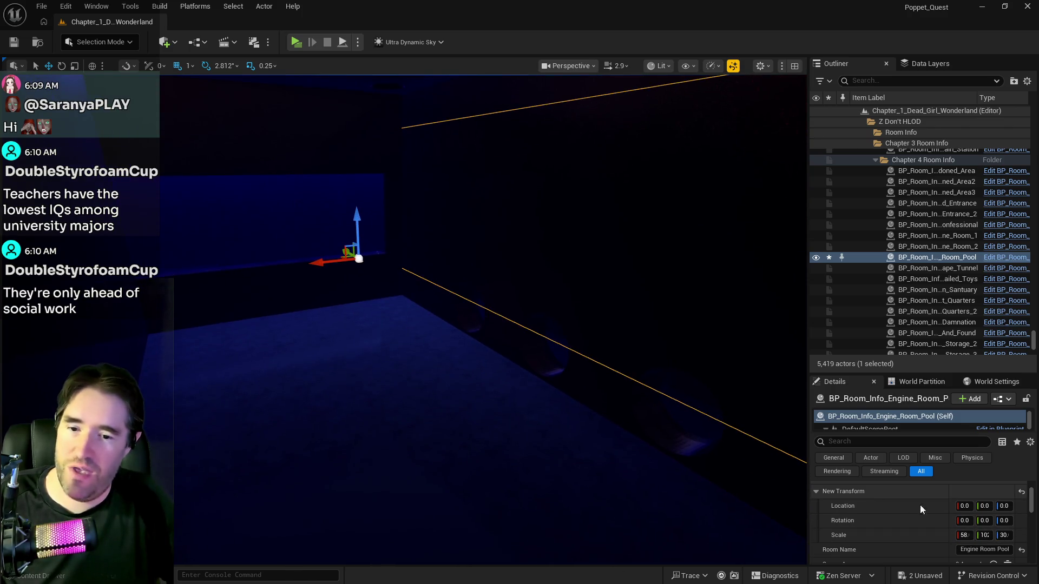
type("40")
key("Return")
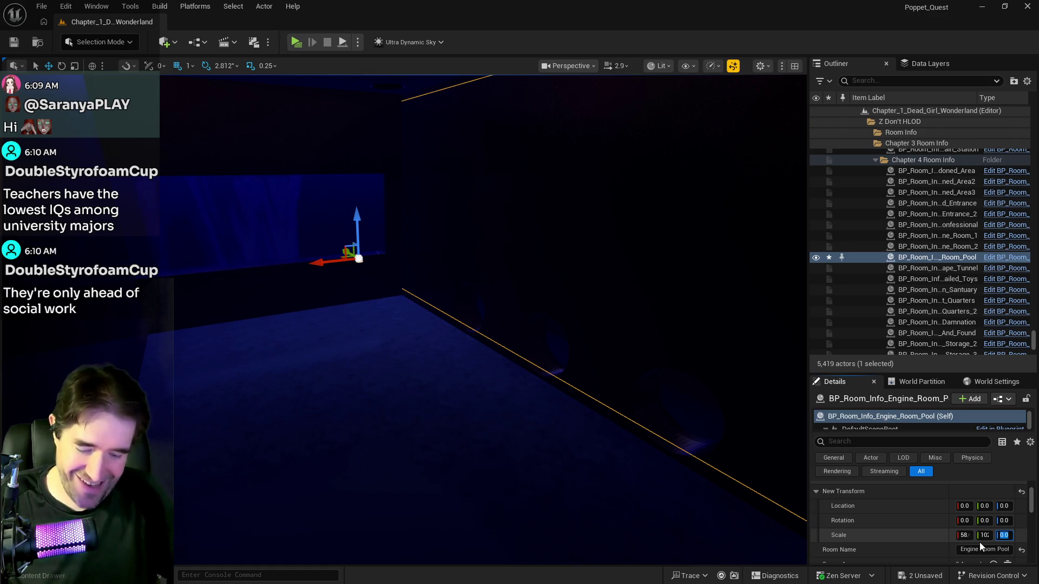
type("46")
key("Return")
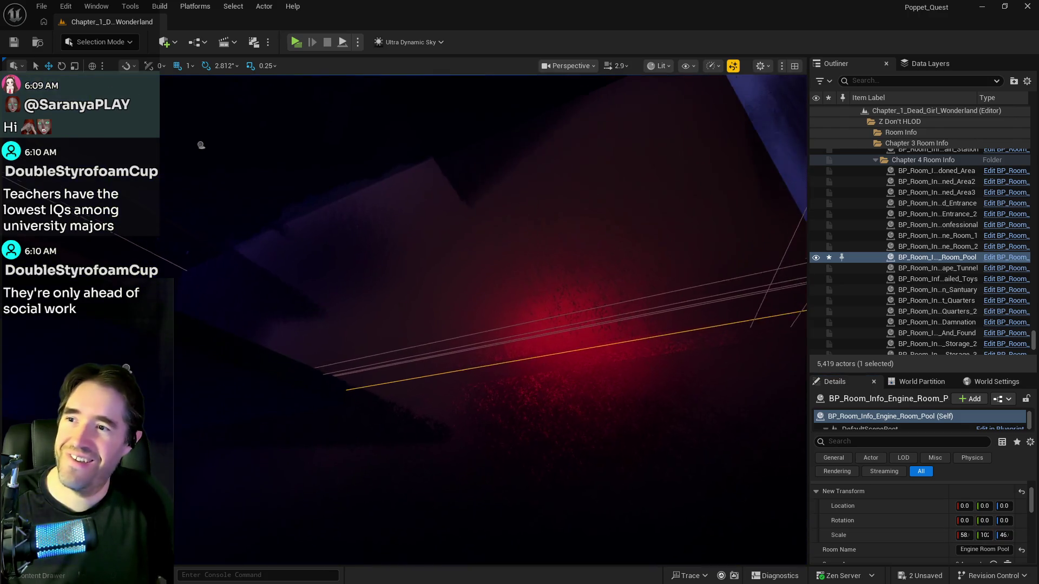
Frame the volume and fly into the adjoining corridor toward the red-lit wall
key("f")
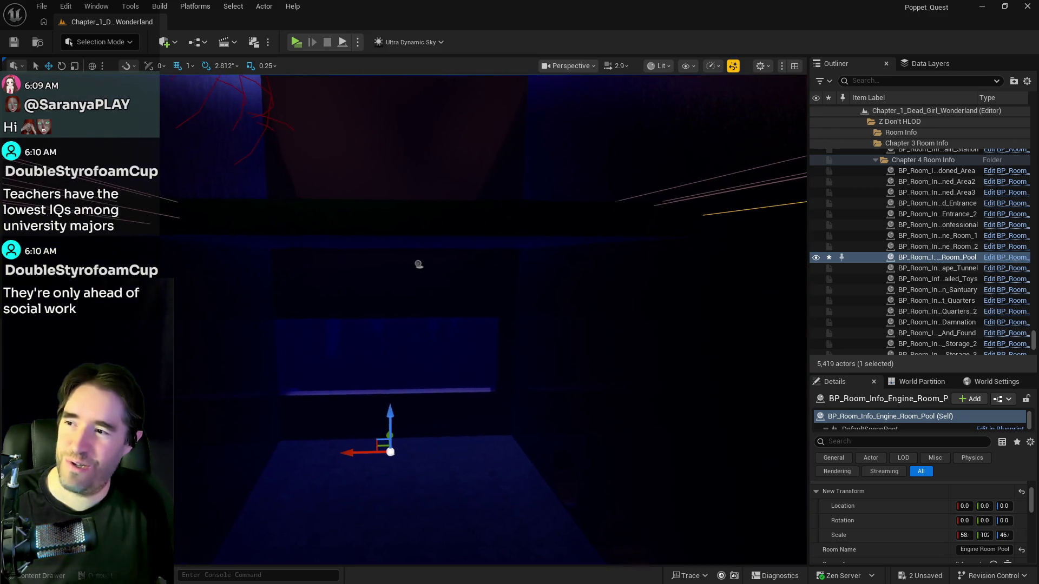
key("w")
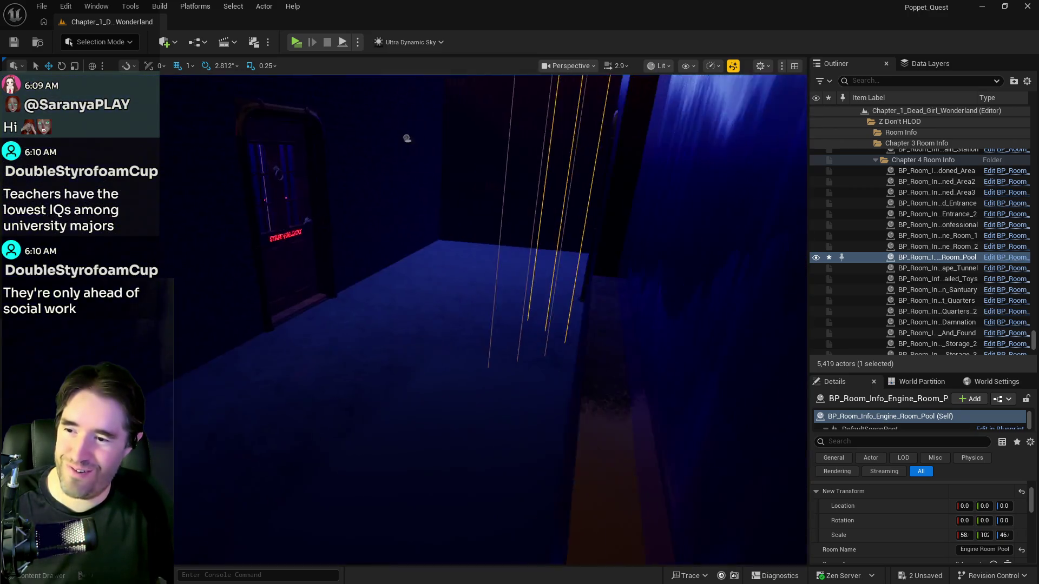
mouse_move(288, 192)
left_mouse_down()
mouse_move(221, 178)
mouse_move(196, 160)
mouse_move(185, 173)
mouse_move(171, 145)
left_mouse_up()
Fly through the blue room and coil corridor, then select the Engine Room 2 room info volume
left_click_drag(481, 418, 481, 418)
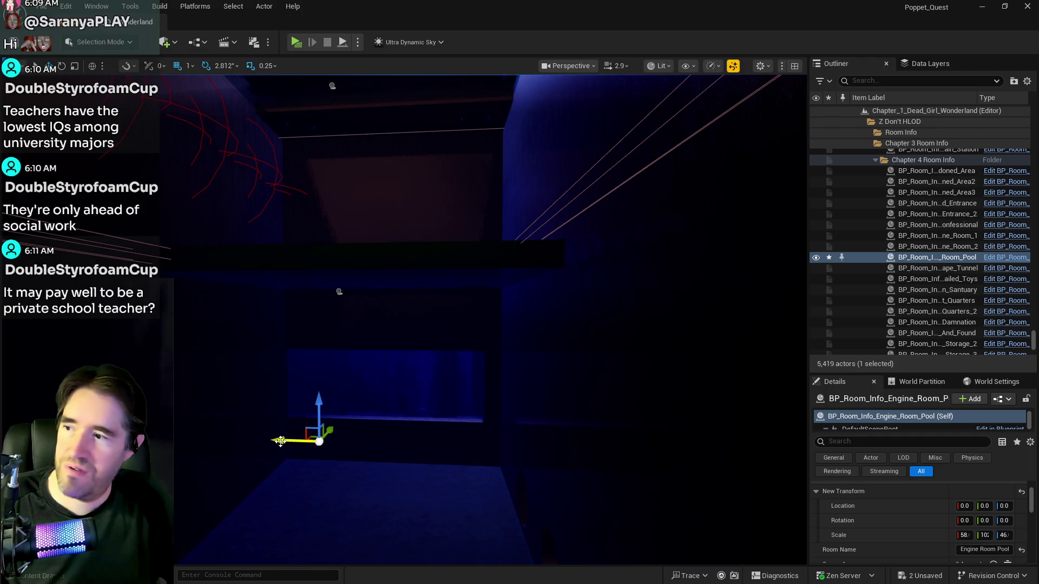
left_click_drag(425, 442, 425, 442)
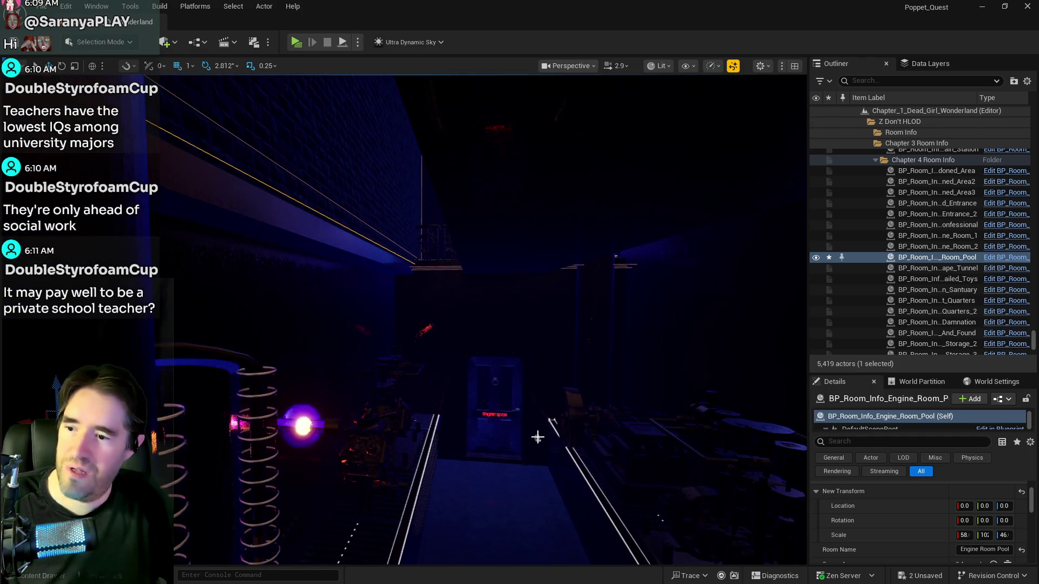
left_click(537, 438)
left_click_drag(537, 438, 537, 438)
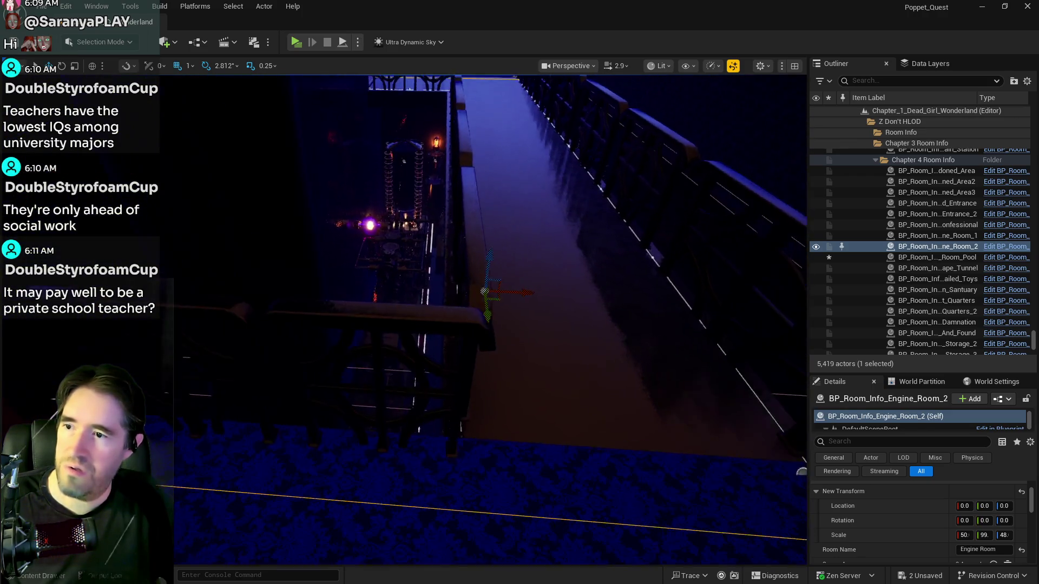
left_click_drag(666, 446, 666, 446)
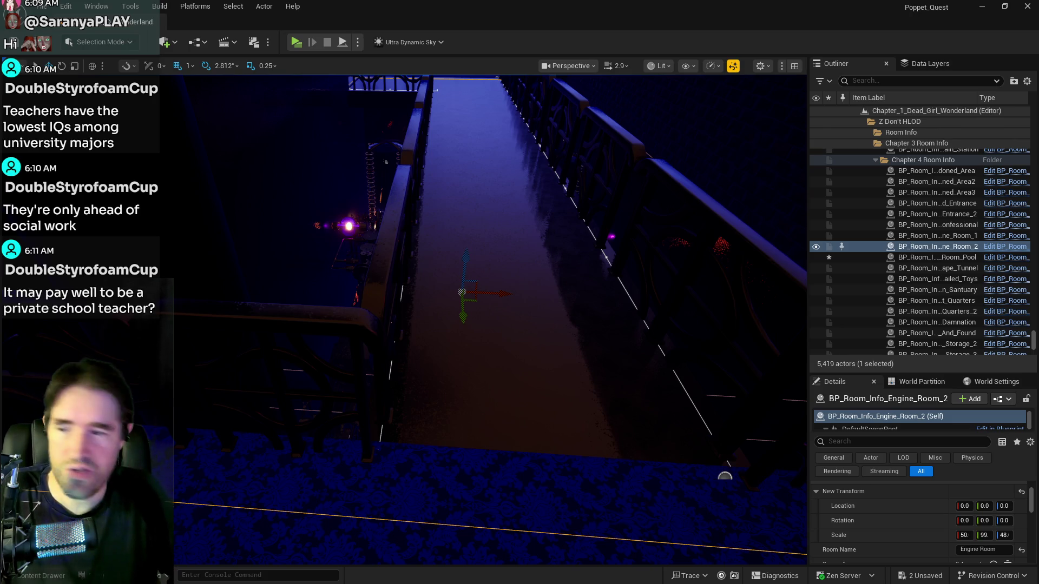
mouse_move(541, 463)
left_mouse_down()
mouse_move(637, 489)
mouse_move(558, 475)
left_mouse_up()
mouse_move(527, 440)
left_mouse_down()
mouse_move(503, 367)
mouse_move(505, 386)
left_mouse_up()
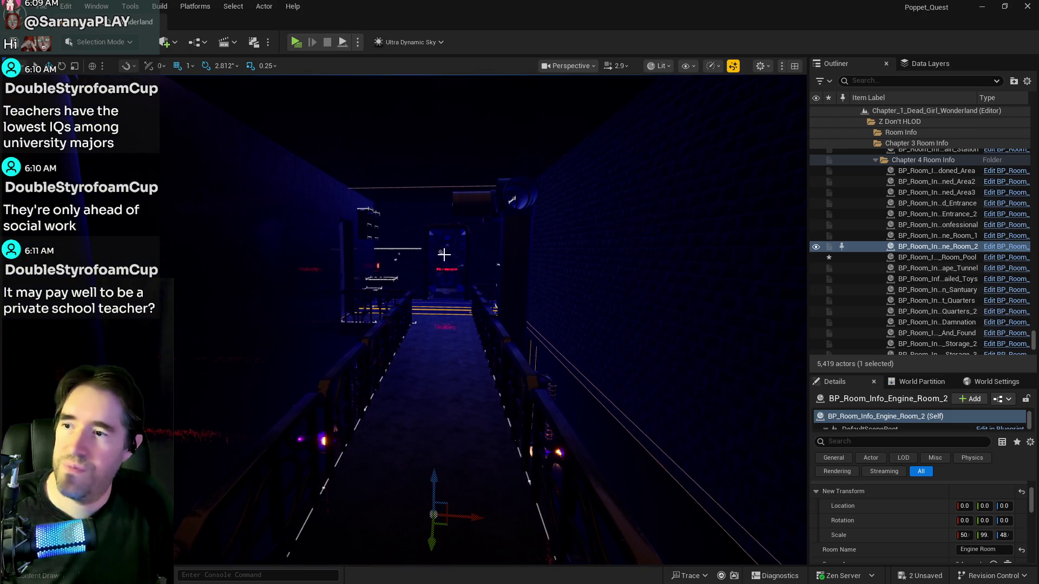
left_click(506, 386)
Frame the Staff Lounge volume, inspect its corner, and undo its accidental move
key("f")
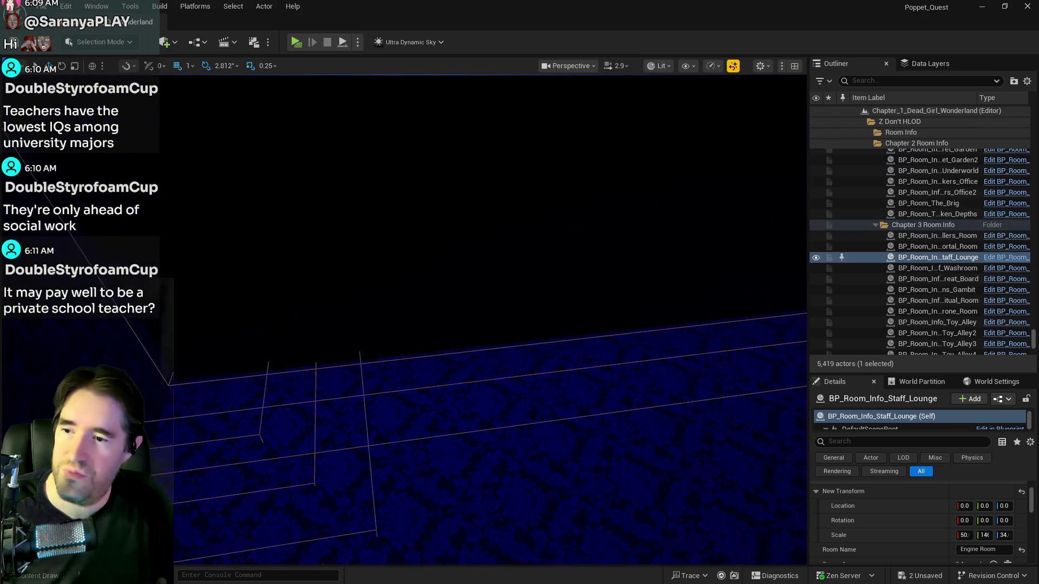
mouse_move(506, 386)
left_mouse_down()
mouse_move(454, 331)
mouse_move(484, 293)
left_mouse_up()
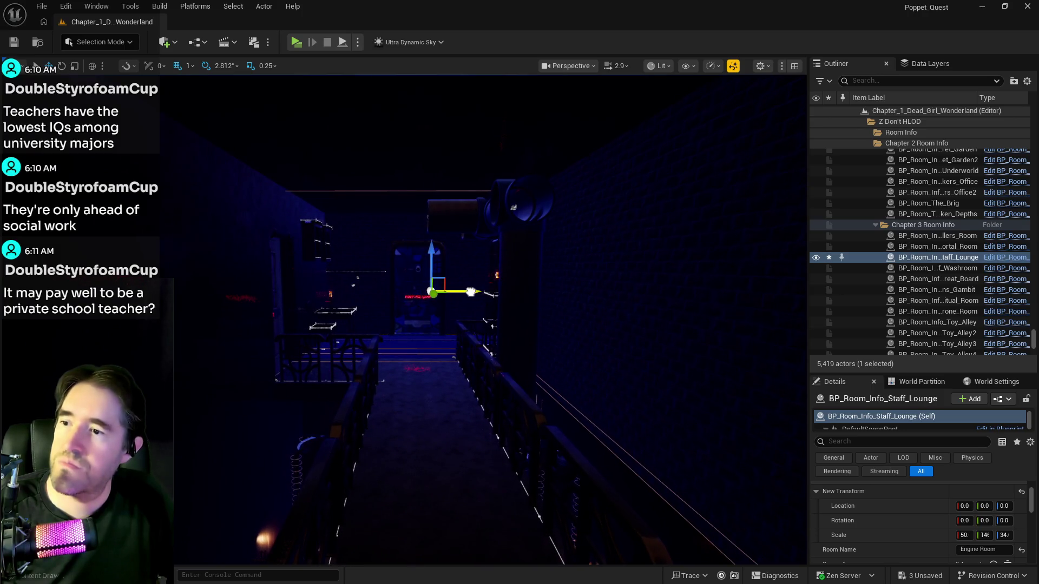
left_click_drag(452, 292, 447, 288)
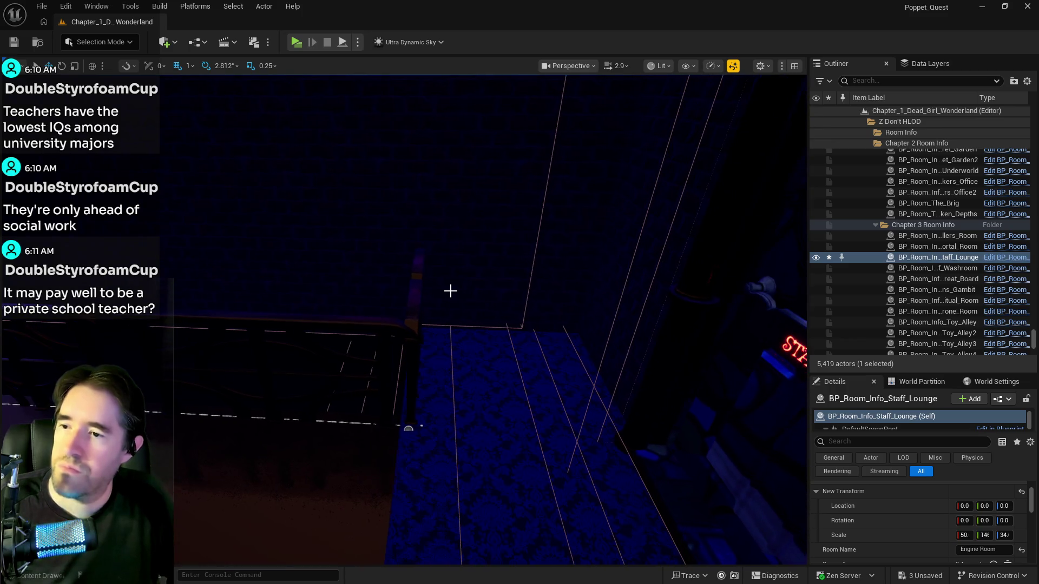
key("ctrl+z")
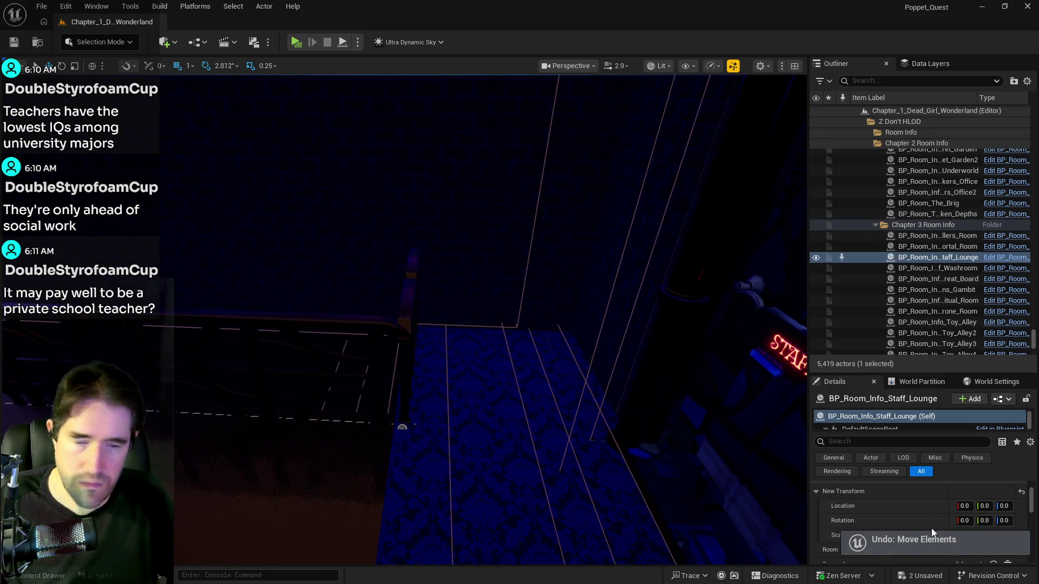
Set the Staff Lounge volume's Z scale to 10
scroll(962, 512, "down", 5)
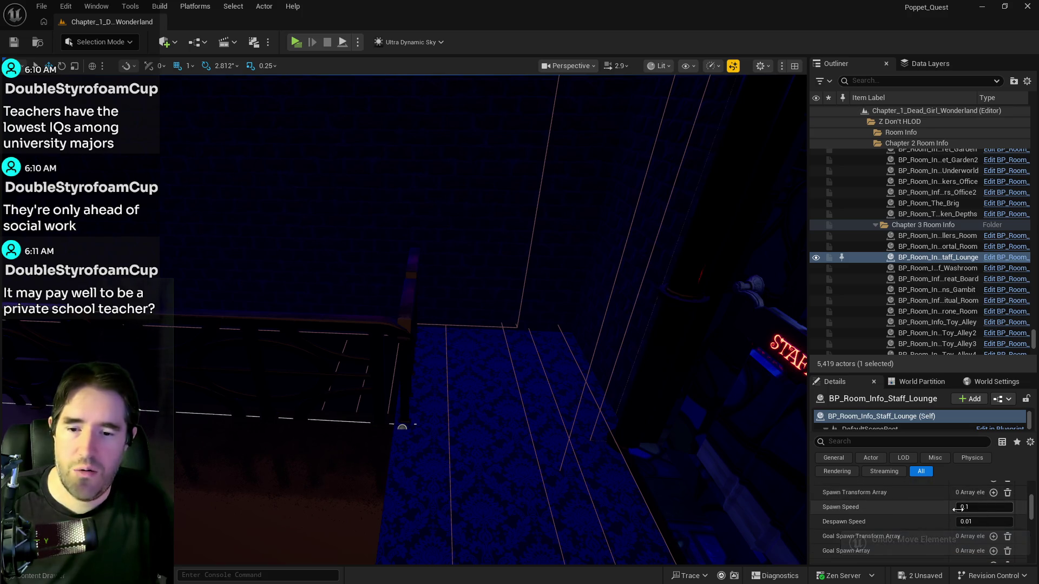
scroll(958, 510, "up", 5)
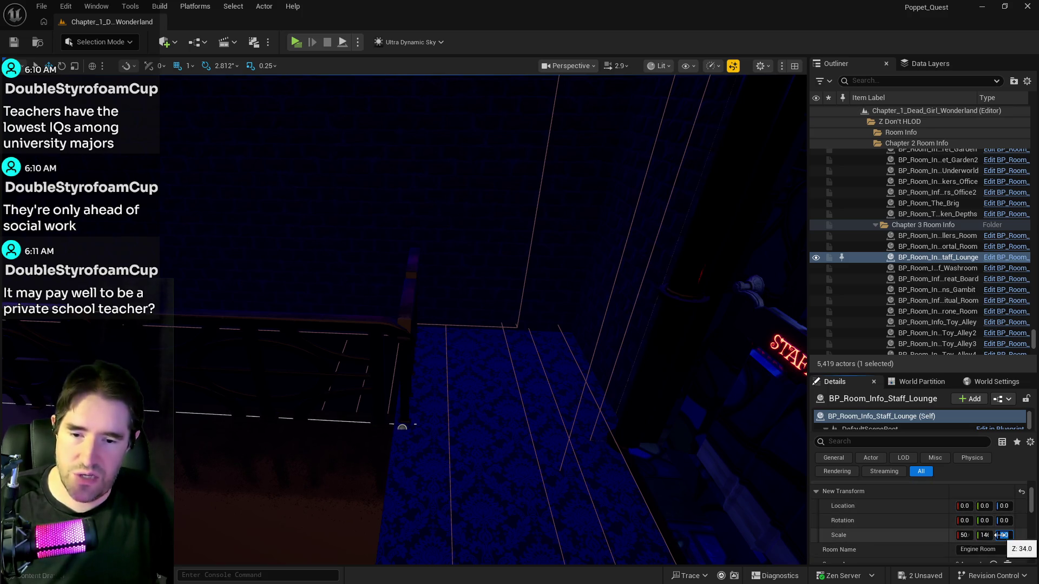
type("10")
key("Return")
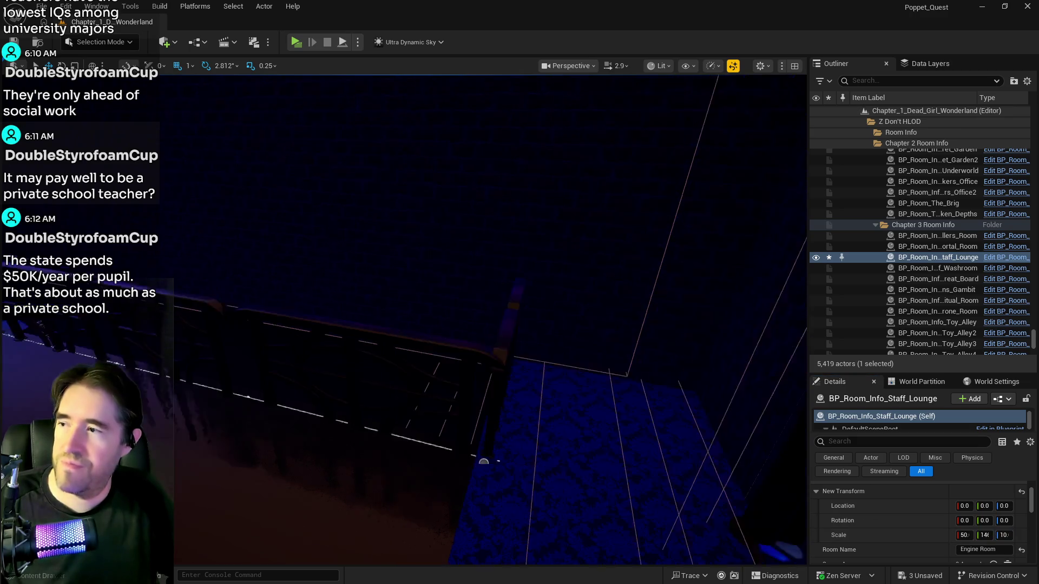
Try sliding the Staff Lounge volume along X and Y, undoing the last move
key("f")
left_click_drag(385, 360, 385, 359)
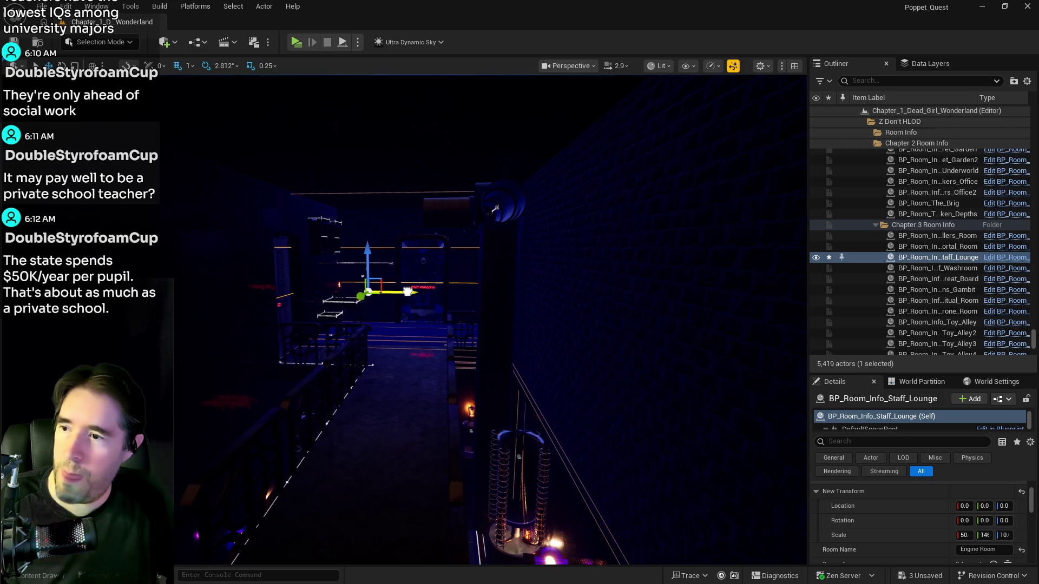
left_click_drag(380, 291, 409, 312)
left_click_drag(551, 260, 551, 259)
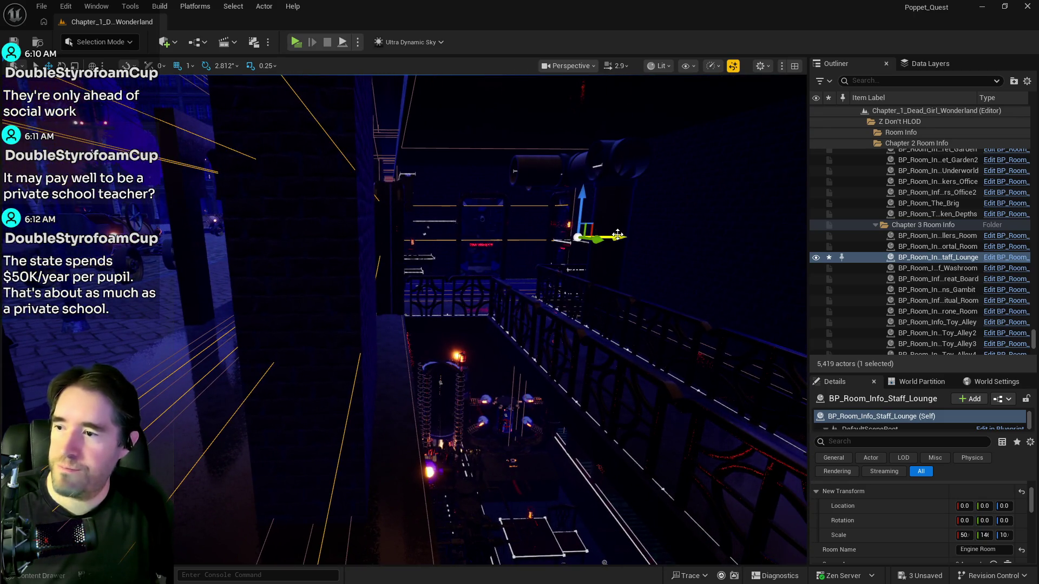
left_click_drag(616, 235, 616, 235)
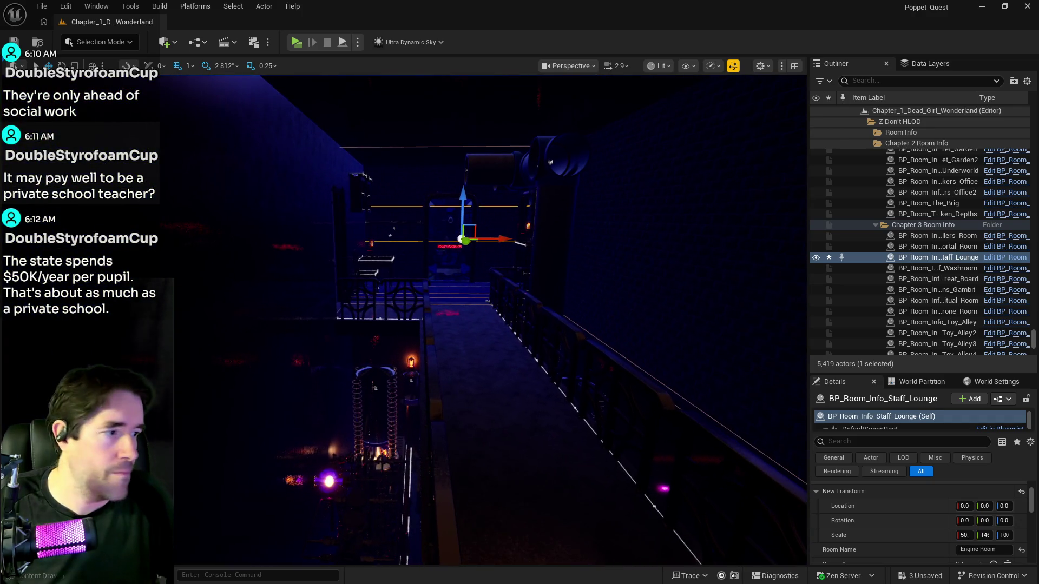
left_click_drag(626, 308, 626, 308)
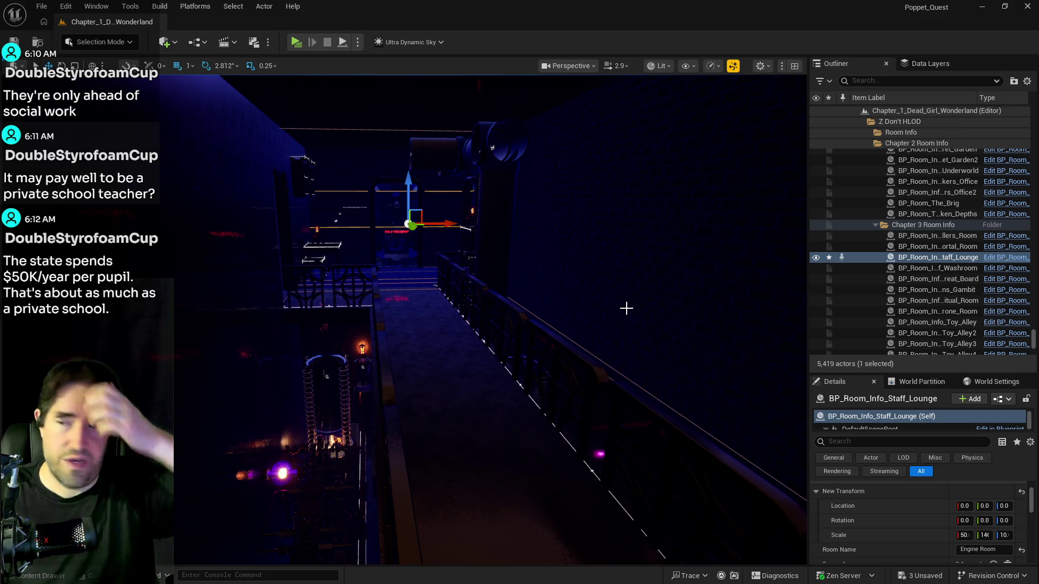
key("f")
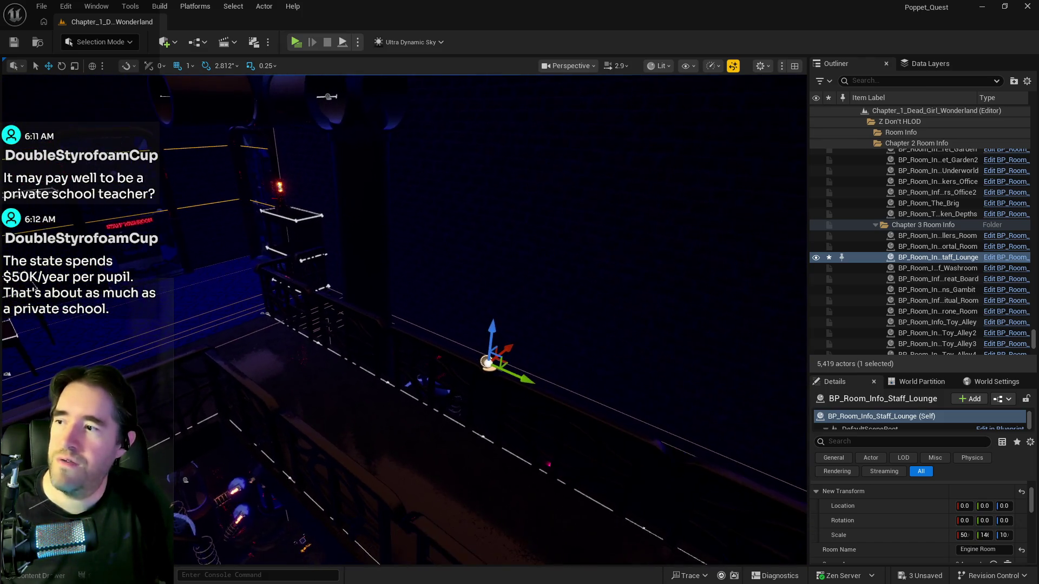
mouse_move(525, 380)
left_mouse_down()
mouse_move(481, 370)
mouse_move(508, 362)
left_mouse_up()
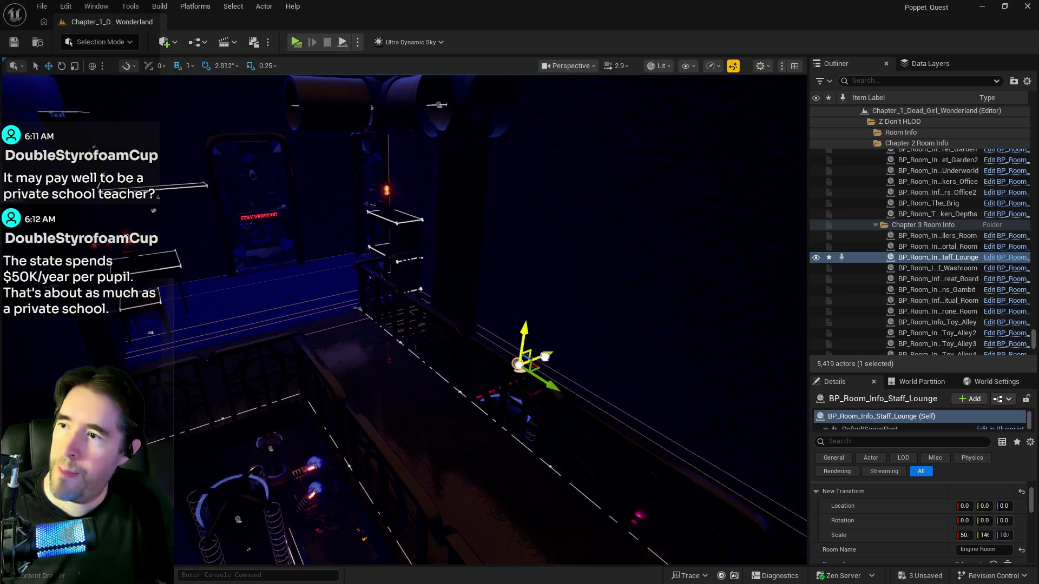
key("ctrl+z")
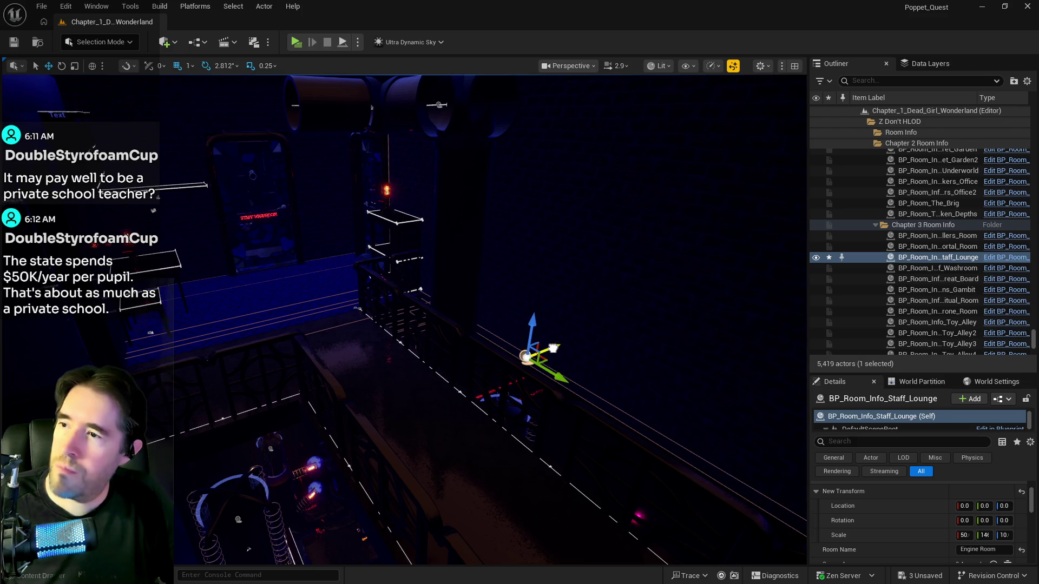
Refocus from the walkway and nudge the Staff Lounge volume slightly along Y
left_click_drag(641, 355, 566, 345)
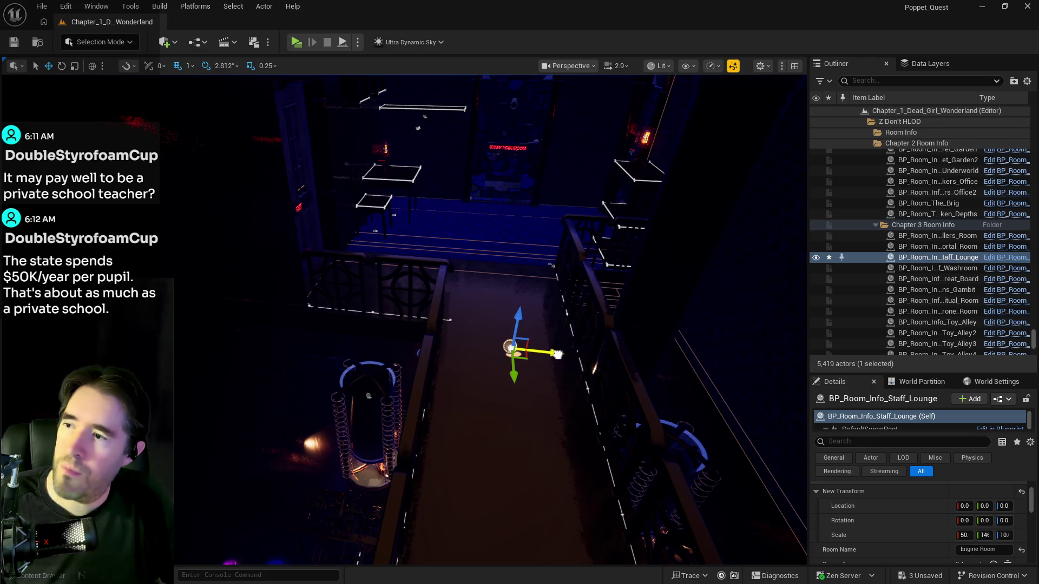
key("f")
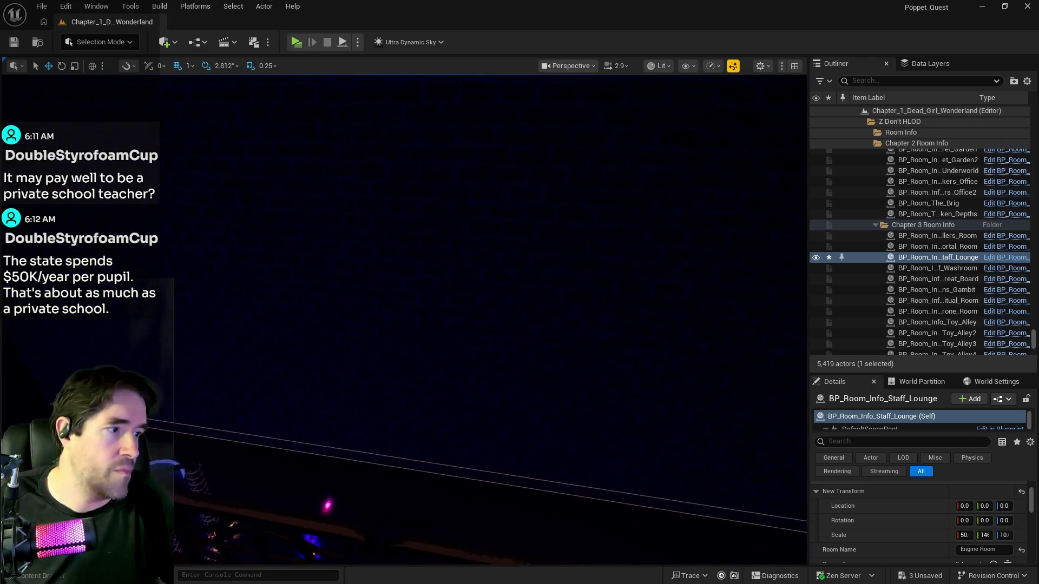
left_click_drag(408, 403, 376, 392)
left_click_drag(624, 357, 623, 341)
mouse_move(533, 384)
left_mouse_down()
mouse_move(550, 384)
mouse_move(454, 490)
mouse_move(439, 384)
mouse_move(444, 449)
mouse_move(550, 381)
left_mouse_up()
Save the level, then walk the character around the floor in the game preview
key("f")
key("ctrl+s")
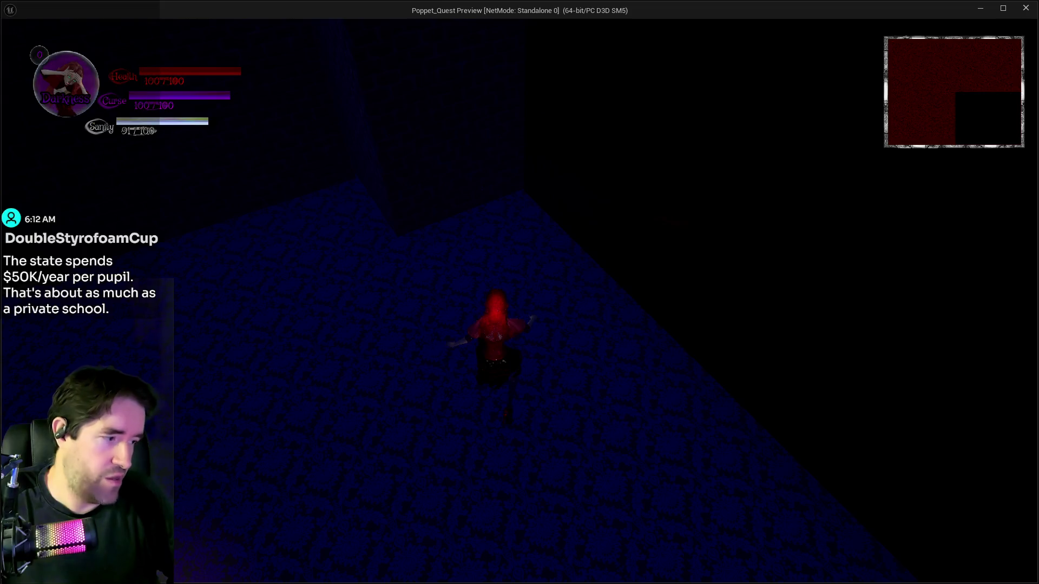
key("w")
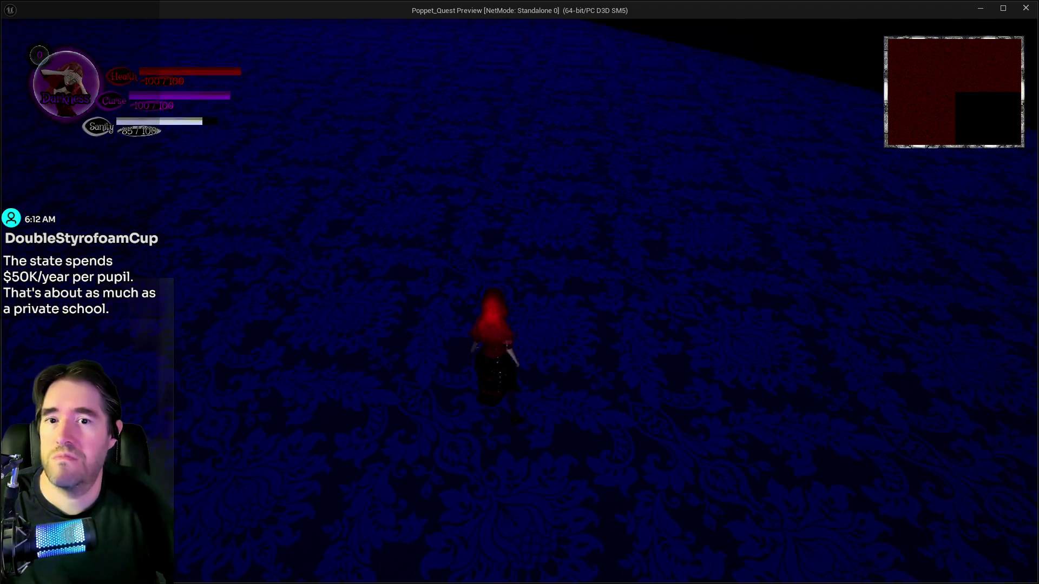
key("w")
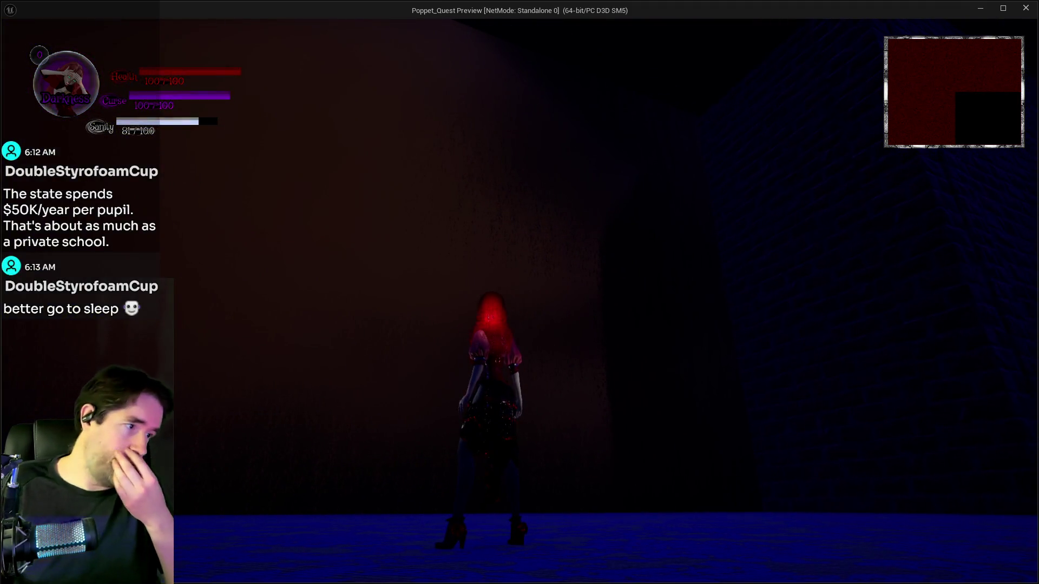
key("s")
key("d")
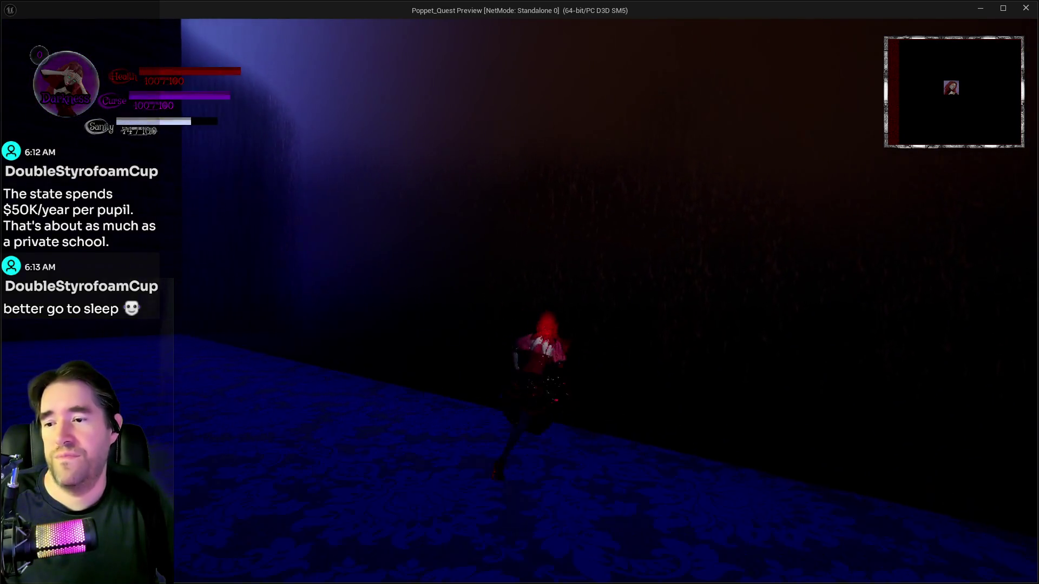
key("a")
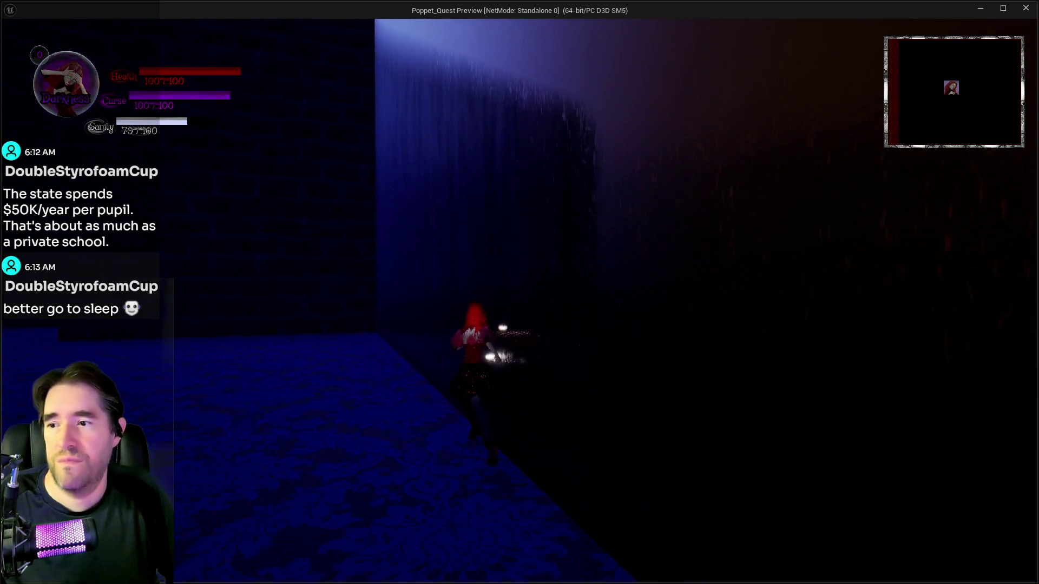
key("s")
Walk the character along the brick-wall corridor to the Miss Pop-Man stall, then return to the editor
key("w")
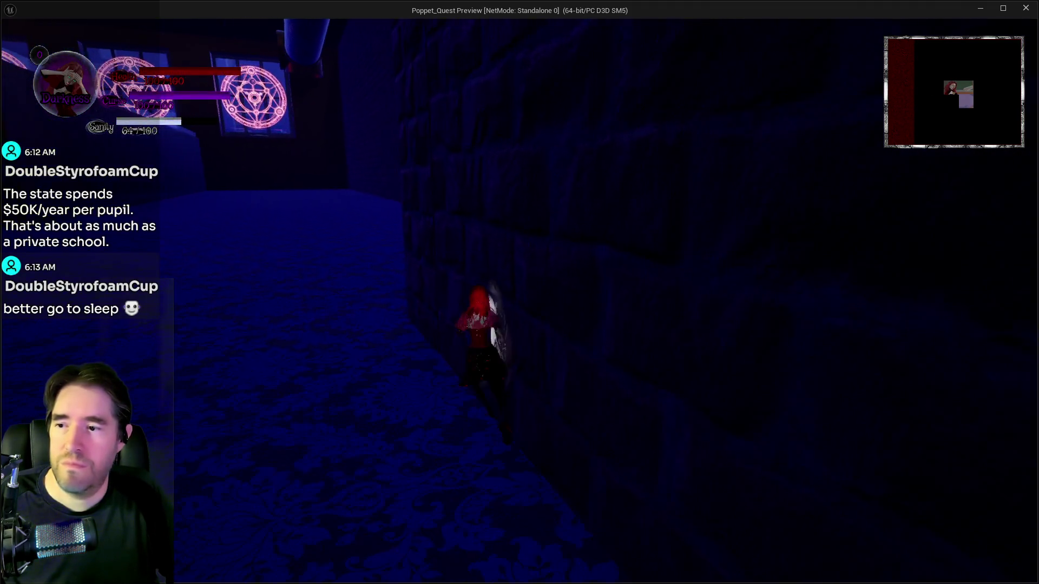
key("s")
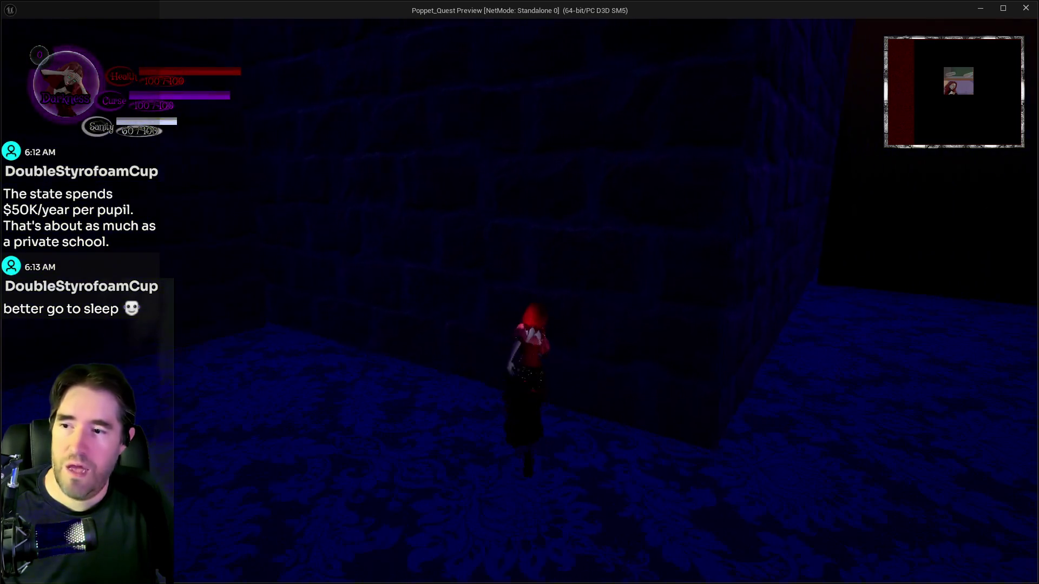
key("d")
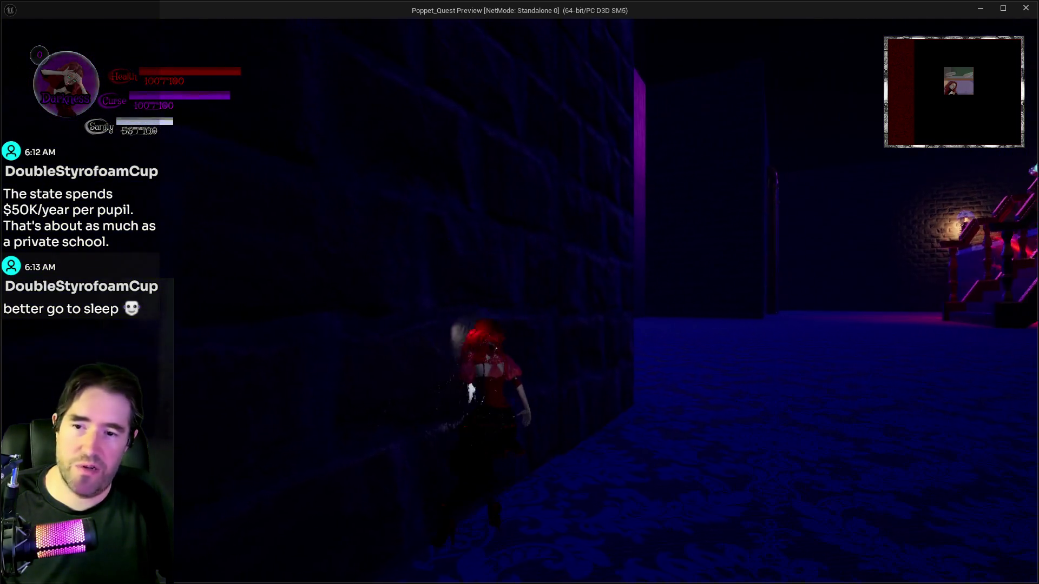
key("w")
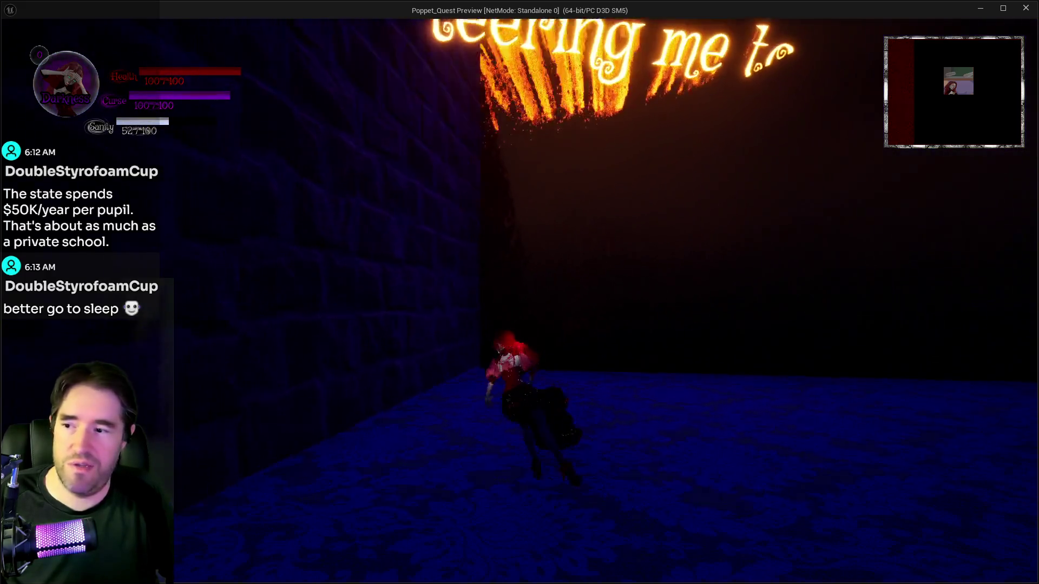
key("d")
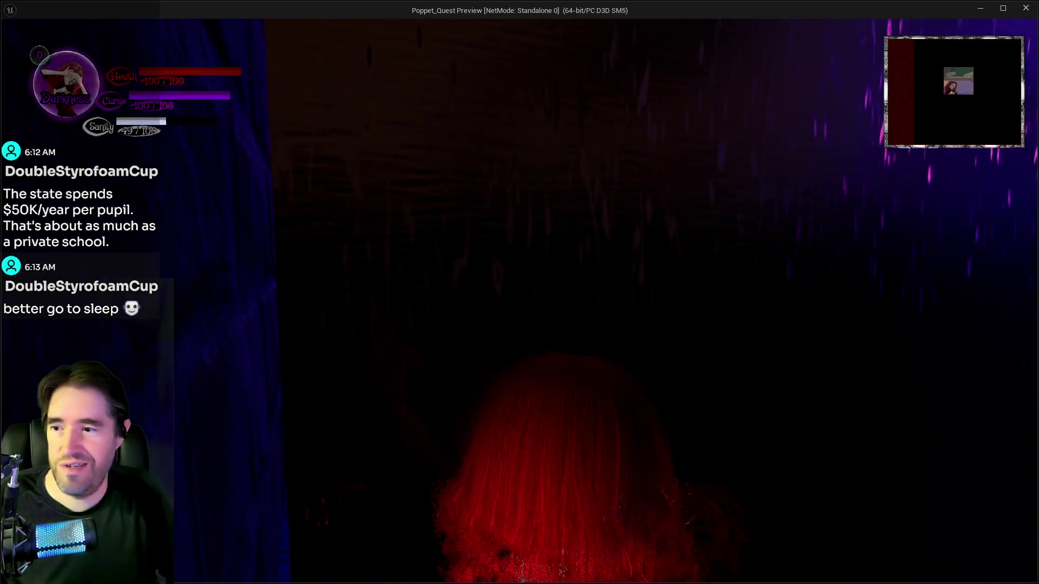
key("s")
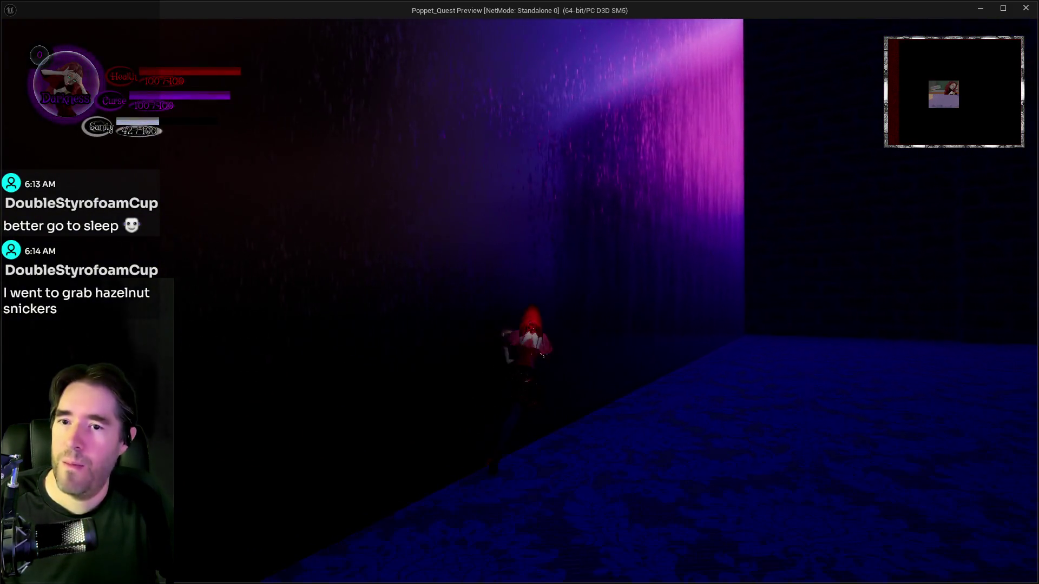
key("w")
key("w")
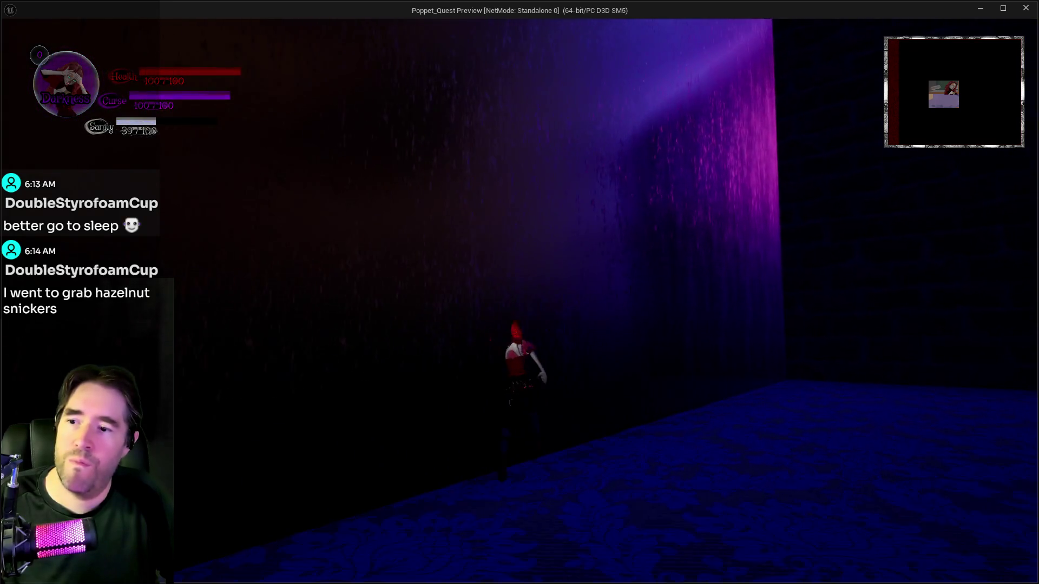
key("w")
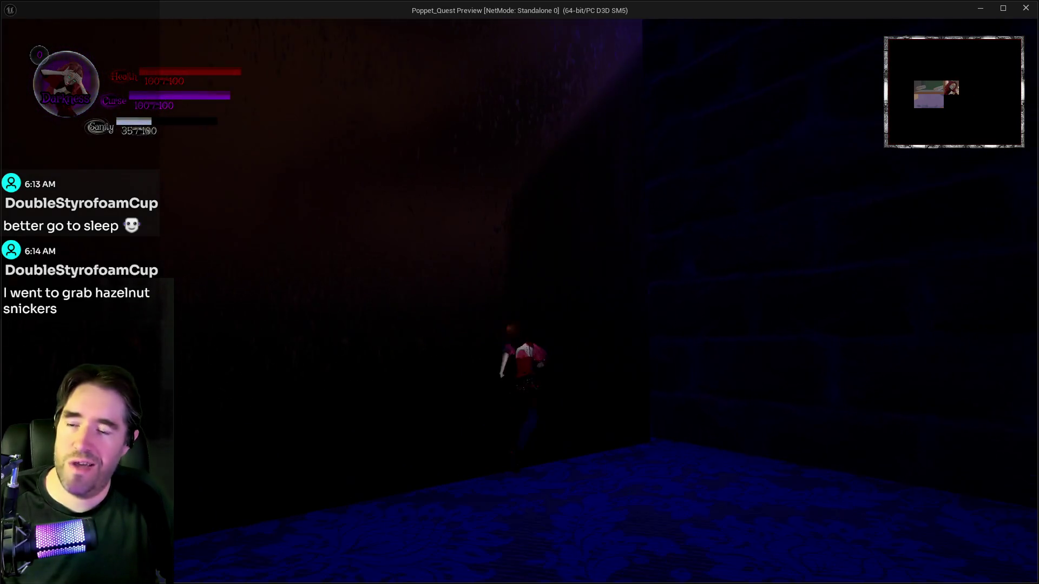
key("w")
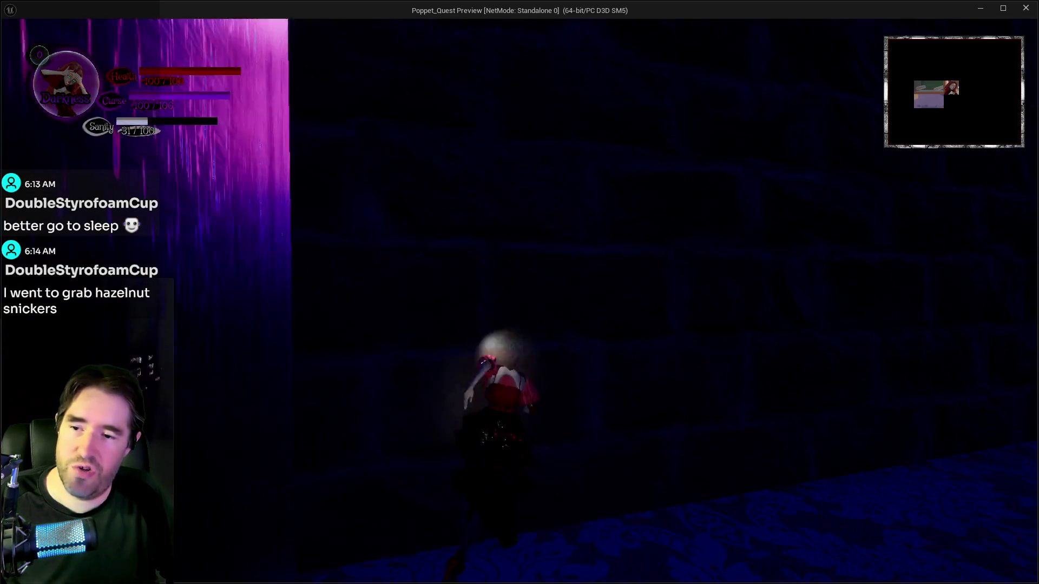
key("w")
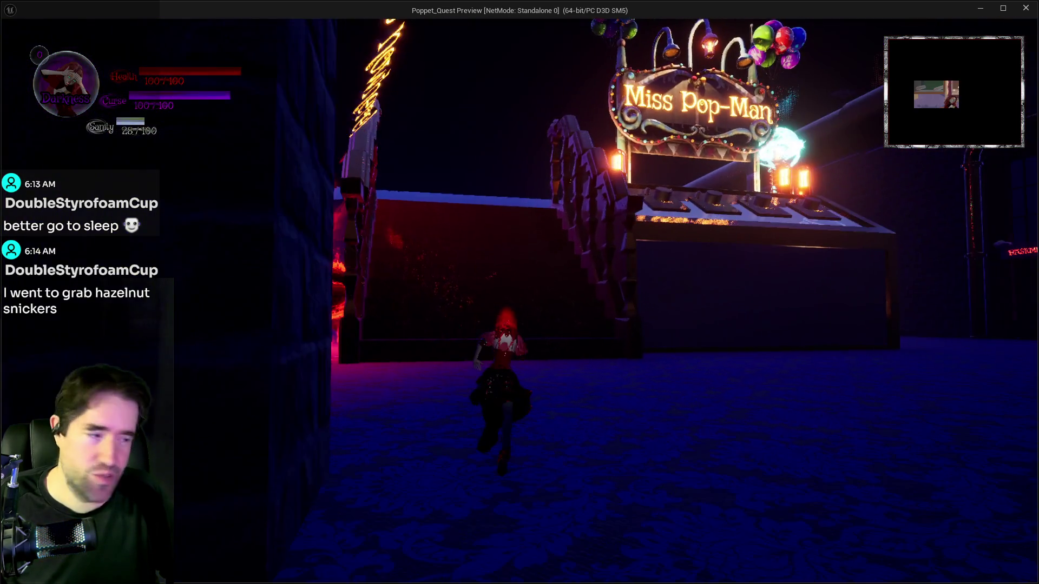
key("w")
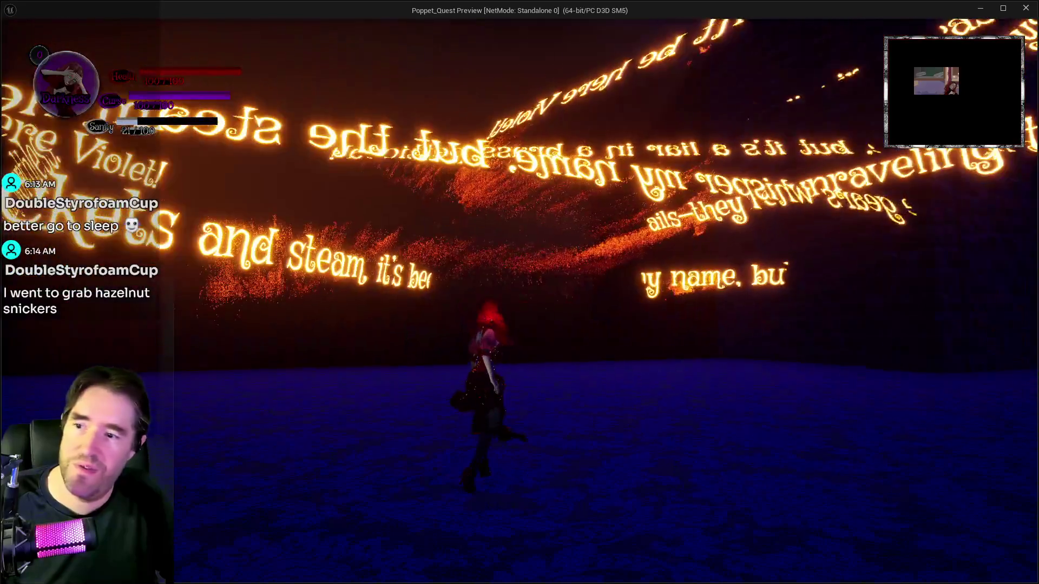
key("alt+Tab")
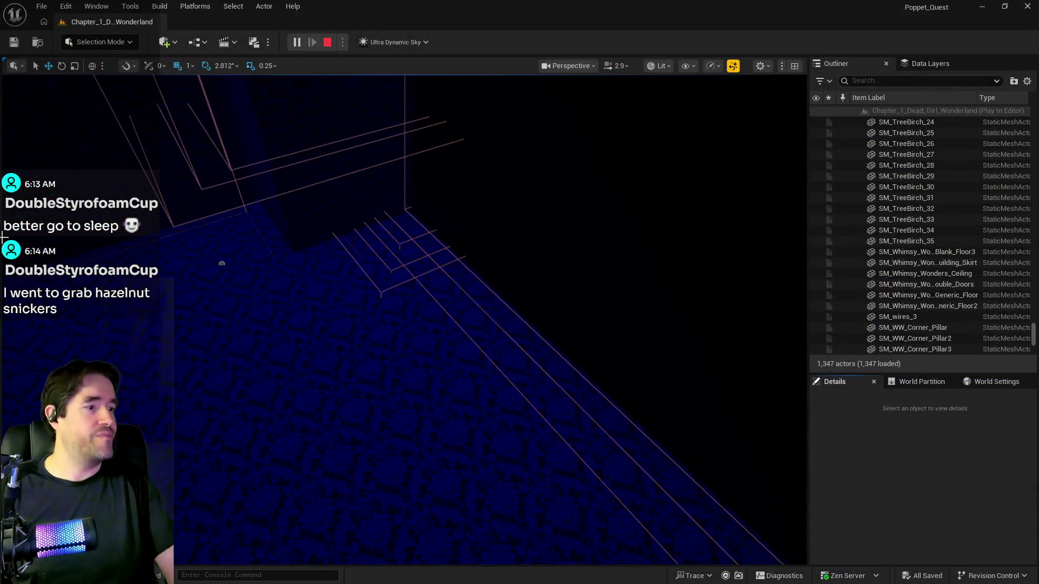
Stop the play test, use the File menu, and fly the view along the walkway
key("Escape")
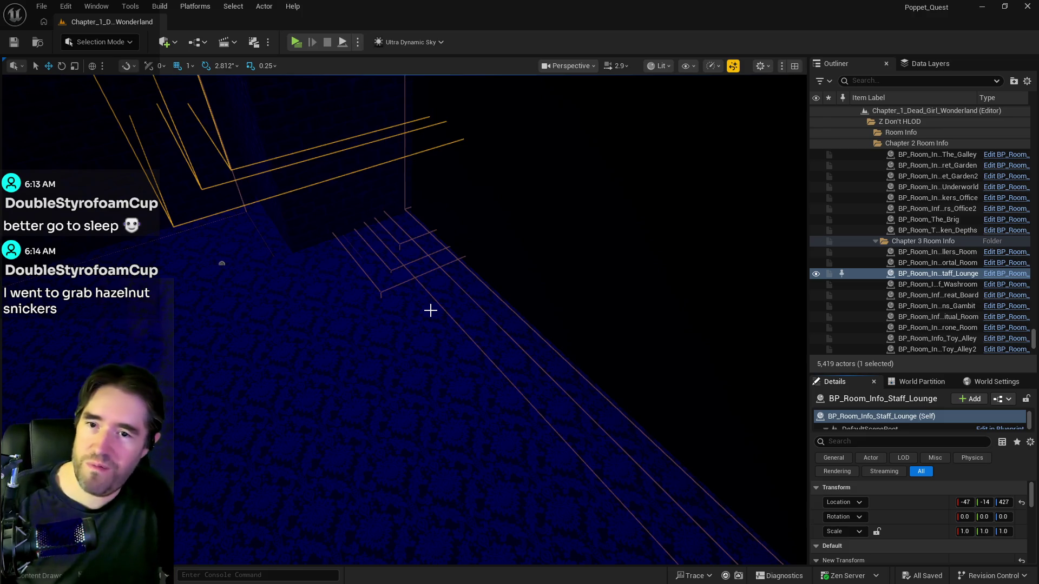
left_click(42, 8)
left_click(76, 161)
left_click_drag(222, 264, 308, 132)
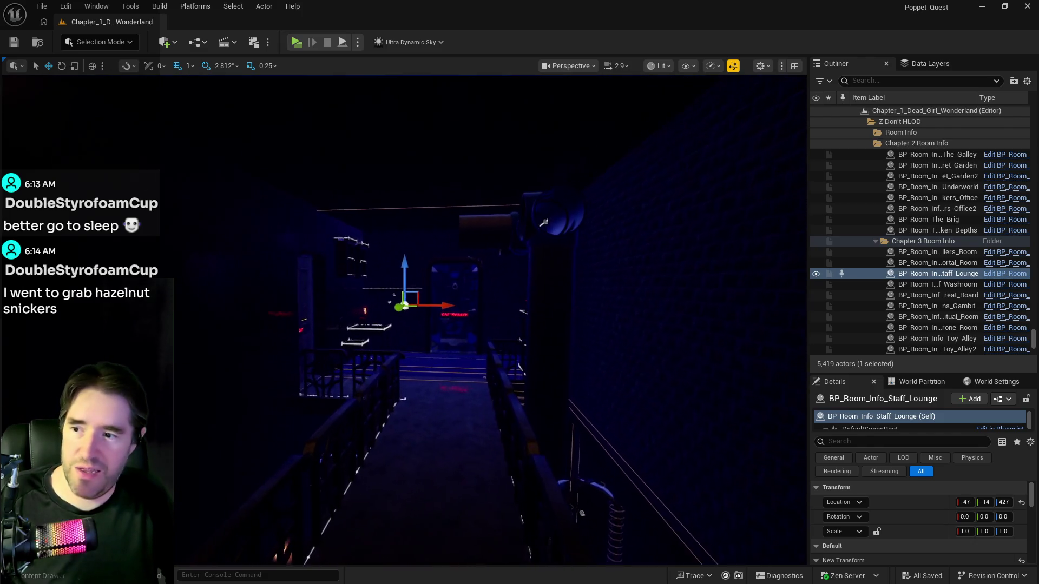
left_click_drag(587, 355, 587, 355)
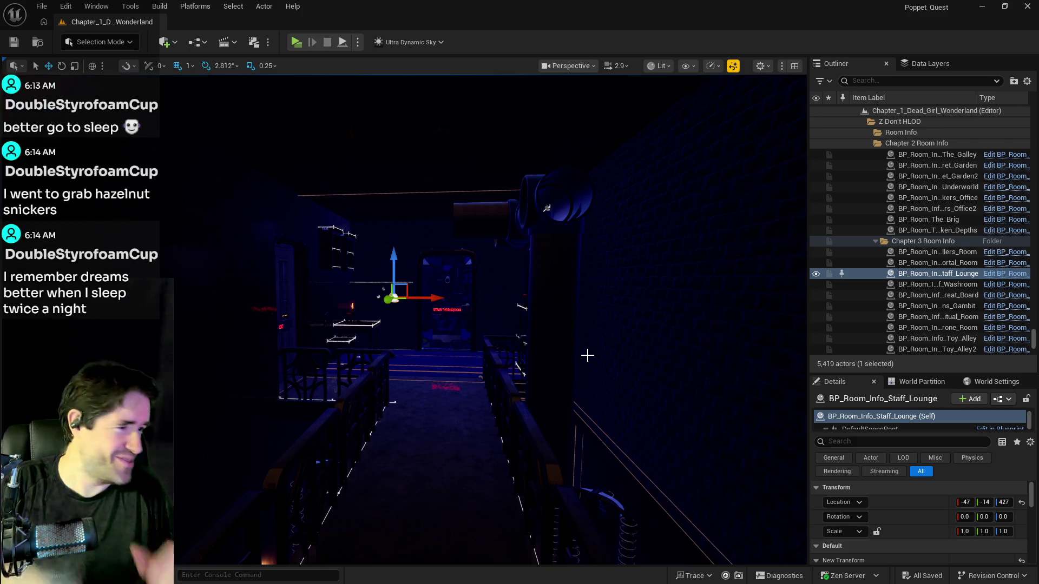
Focus on the Staff Lounge room info and fly through its doorway into the room
key("f")
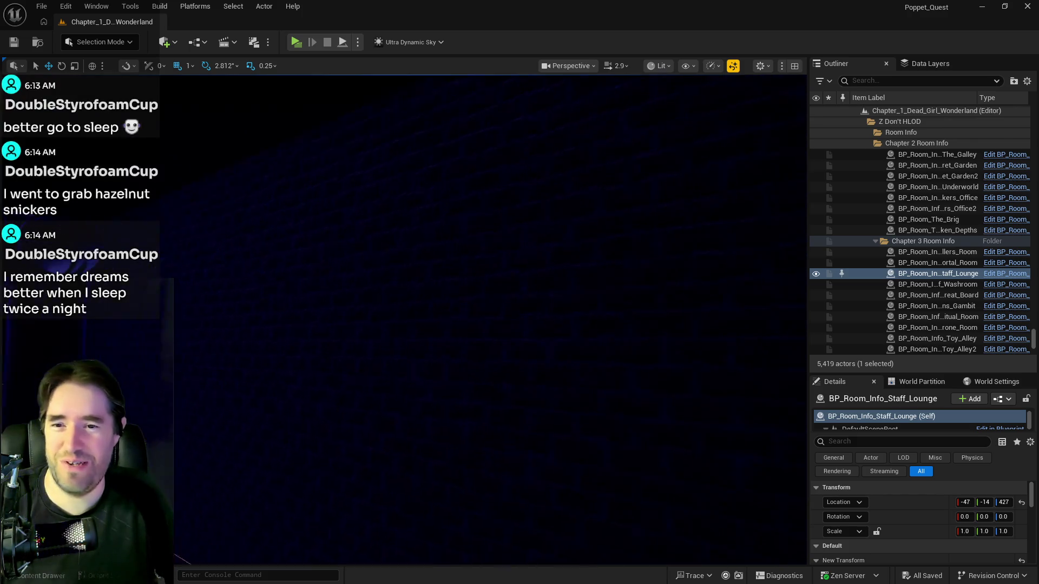
key("w")
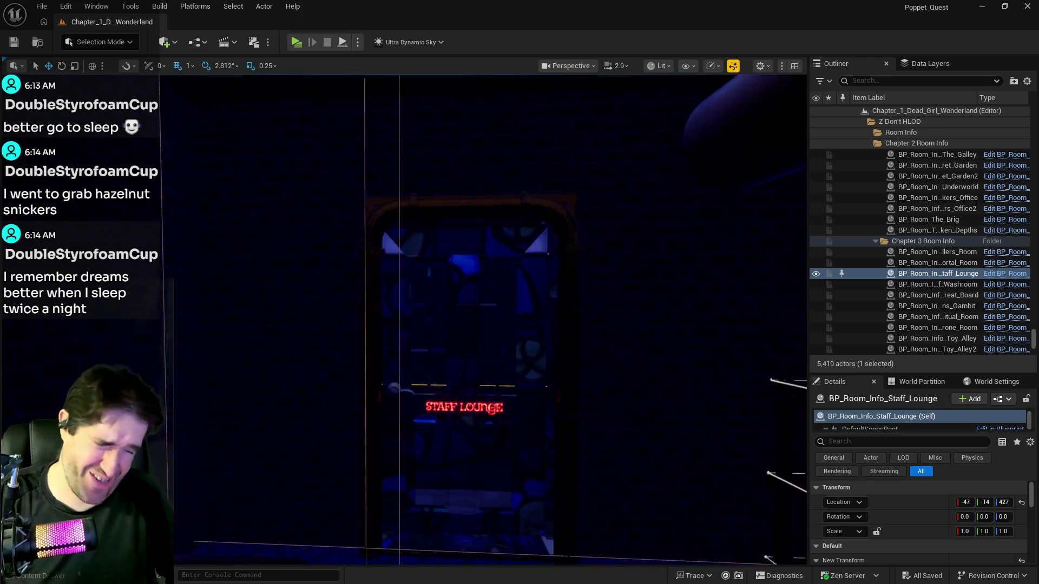
key("w")
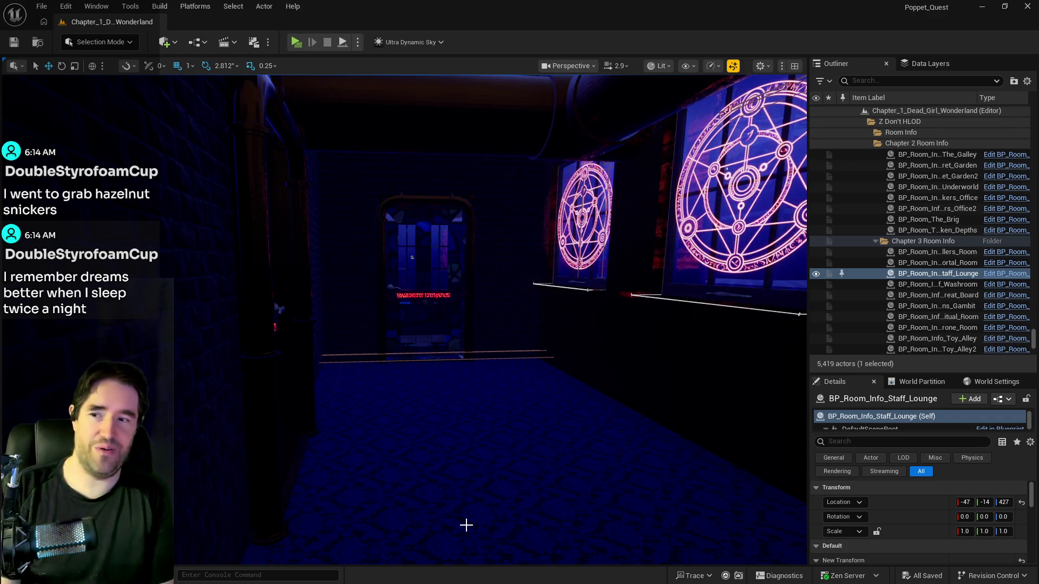
Fly past the magic-circle panels out to the lamplit street and toward the building facade
mouse_move(356, 552)
left_mouse_down()
mouse_move(411, 449)
mouse_move(485, 386)
left_mouse_up()
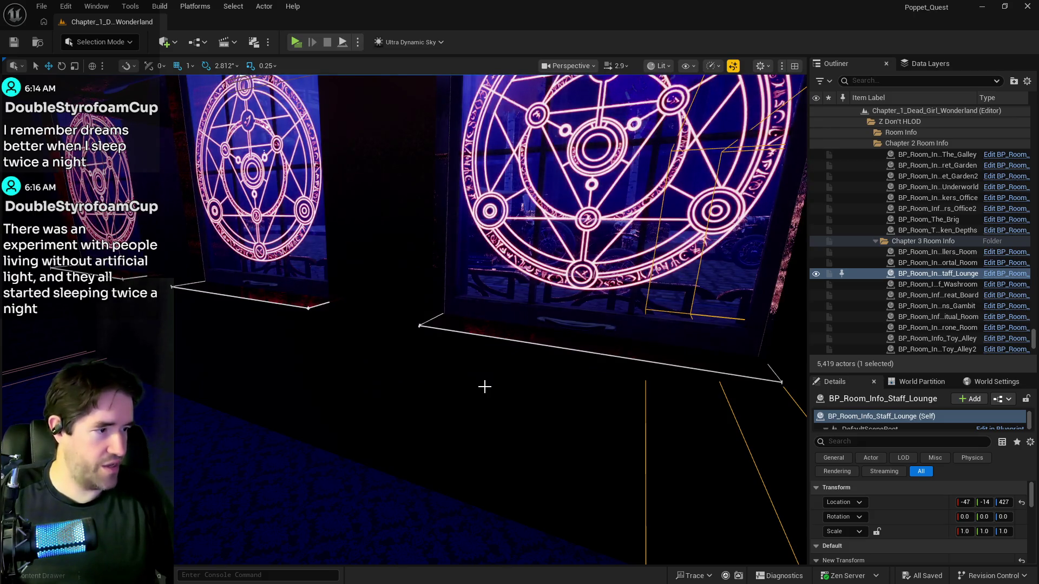
left_click_drag(484, 386, 485, 387)
left_click_drag(438, 419, 439, 420)
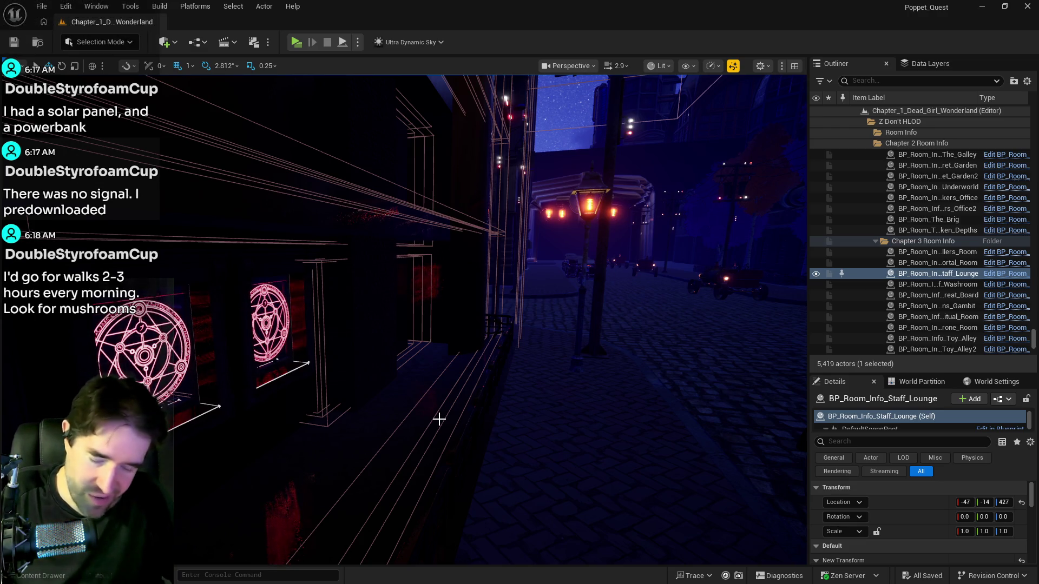
Turn the view up toward the wall and sky near the Hall of Records door
mouse_move(375, 549)
left_mouse_down()
mouse_move(384, 433)
mouse_move(387, 552)
mouse_move(465, 451)
left_mouse_up()
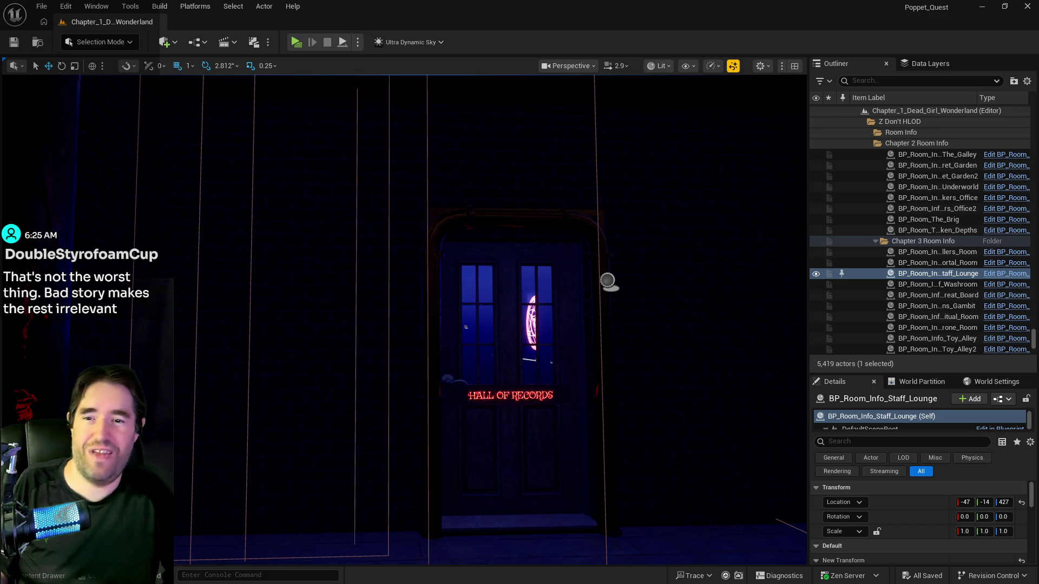
mouse_move(498, 379)
left_mouse_down()
mouse_move(487, 346)
mouse_move(476, 411)
mouse_move(498, 482)
mouse_move(499, 422)
mouse_move(476, 411)
mouse_move(465, 465)
mouse_move(471, 487)
mouse_move(495, 465)
mouse_move(495, 509)
left_mouse_up()
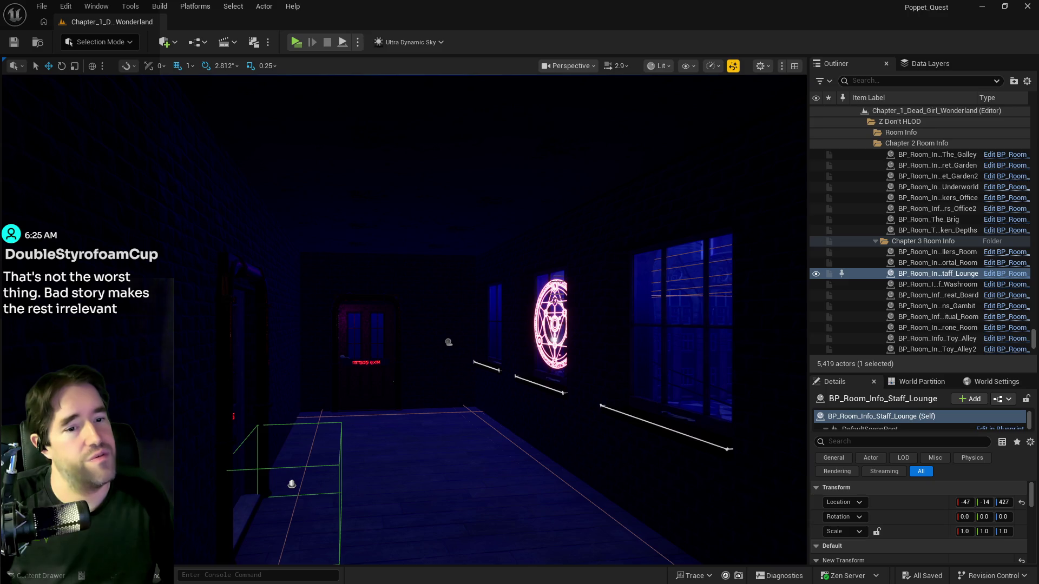
mouse_move(541, 411)
left_mouse_down()
mouse_move(513, 379)
mouse_move(487, 373)
mouse_move(541, 373)
mouse_move(487, 376)
mouse_move(470, 390)
mouse_move(455, 358)
left_mouse_up()
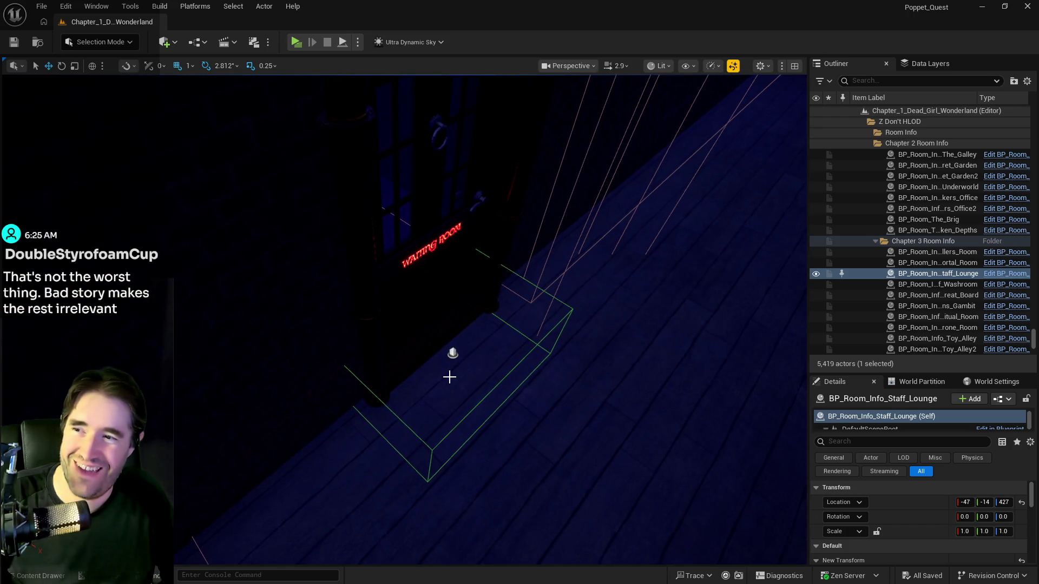
left_click(451, 353)
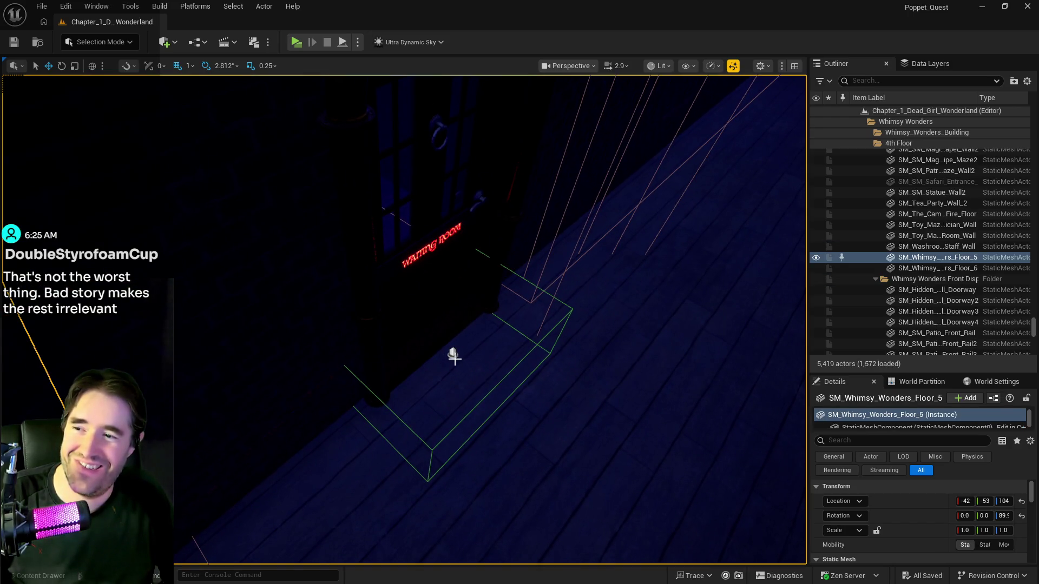
mouse_move(452, 353)
left_mouse_down()
mouse_move(430, 349)
mouse_move(411, 325)
mouse_move(419, 338)
left_mouse_up()
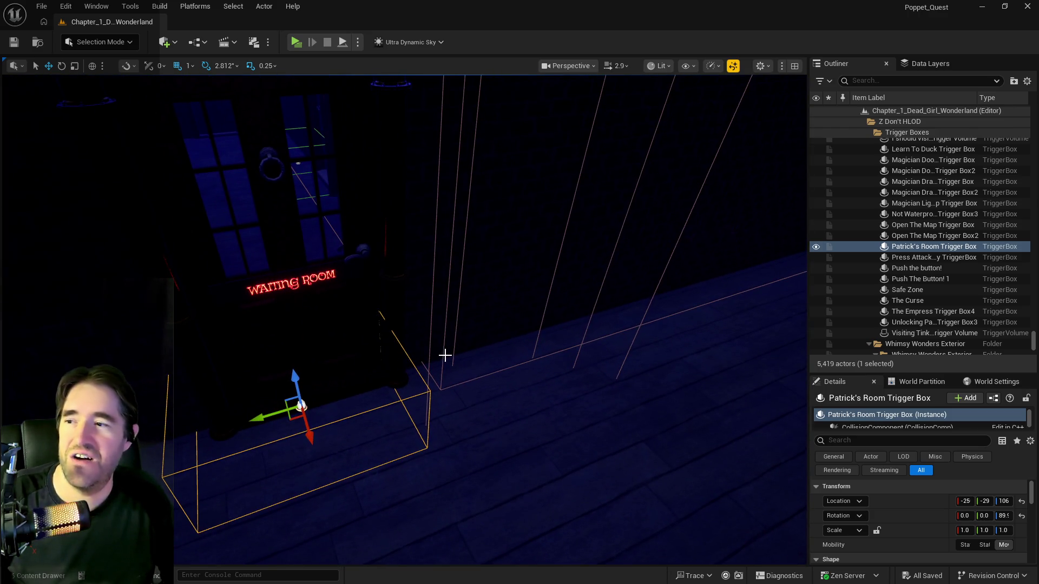
mouse_move(298, 163)
left_mouse_down()
mouse_move(286, 154)
mouse_move(302, 143)
mouse_move(311, 105)
left_mouse_up()
mouse_move(323, 335)
left_mouse_down()
mouse_move(333, 259)
mouse_move(300, 228)
mouse_move(440, 277)
left_mouse_up()
Select the Hall of Records door and inspect its required key and sign text fields
left_click(440, 277)
scroll(953, 513, "down", 5)
left_click(982, 503)
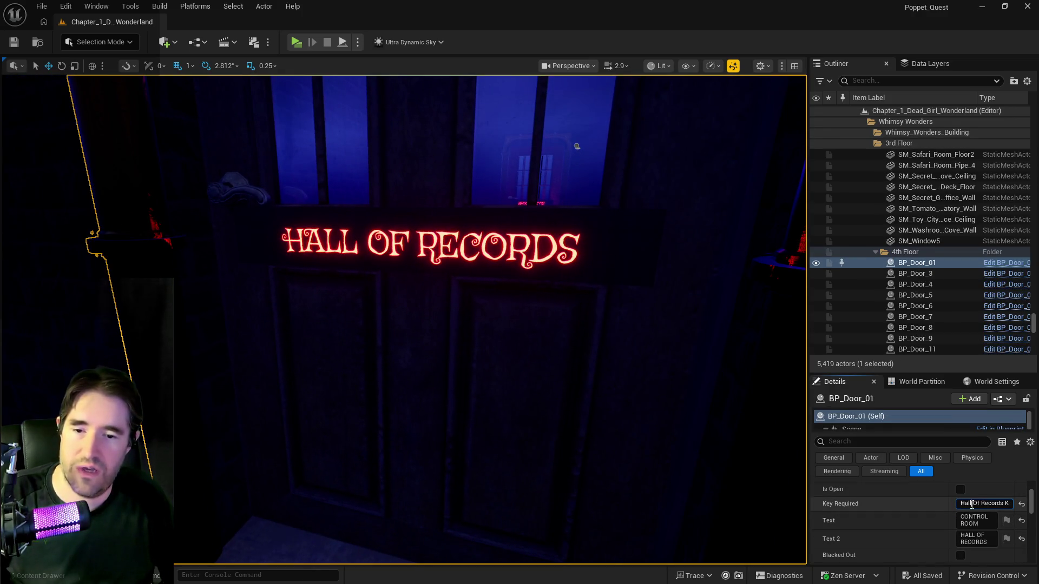
left_click(986, 541)
Set the Waiting Room door's sign text to HALL OF RECORDS
mouse_move(591, 411)
left_mouse_down()
mouse_move(587, 292)
mouse_move(638, 287)
mouse_move(510, 364)
left_mouse_up()
left_click(510, 364)
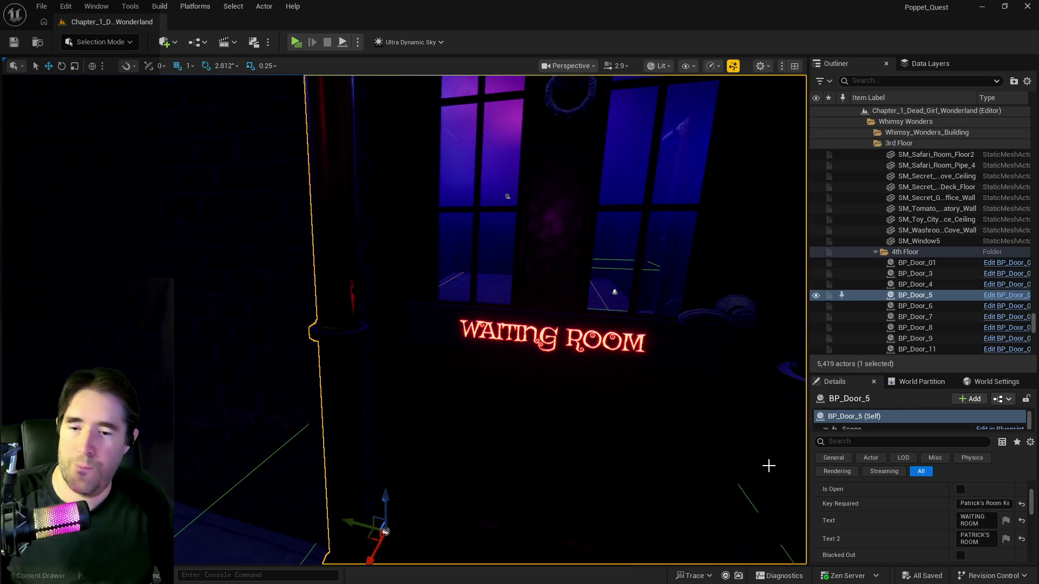
left_click(981, 525)
type("HALL OF RECORDS")
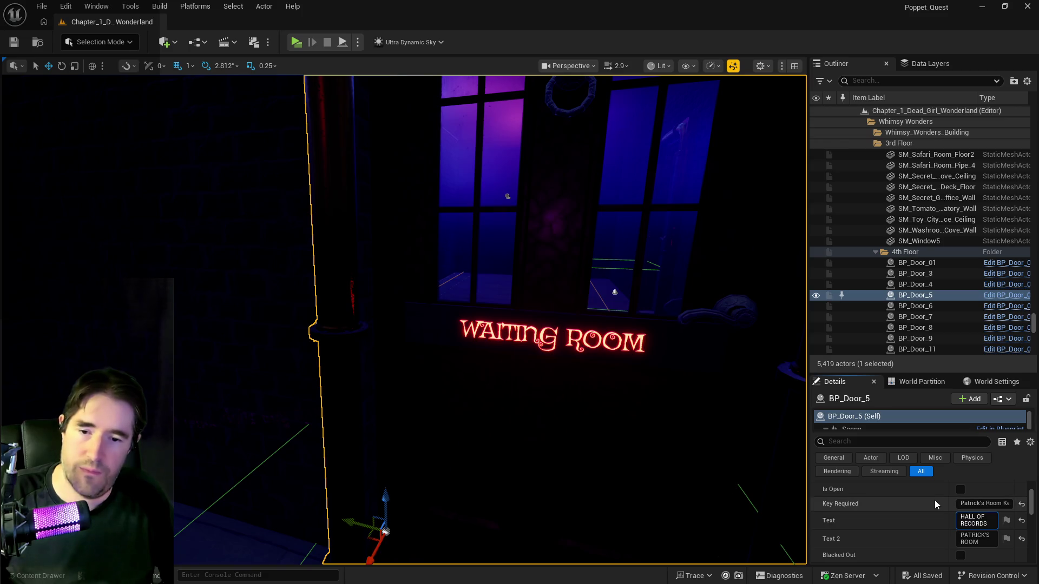
key("Return")
Save the level and select the Hall of Records room info volume
mouse_move(510, 364)
left_mouse_down()
mouse_move(530, 364)
mouse_move(503, 357)
mouse_move(503, 325)
mouse_move(522, 416)
mouse_move(541, 411)
mouse_move(476, 363)
mouse_move(380, 191)
mouse_move(380, 222)
mouse_move(380, 173)
left_mouse_up()
key("ctrl+s")
left_click(380, 191)
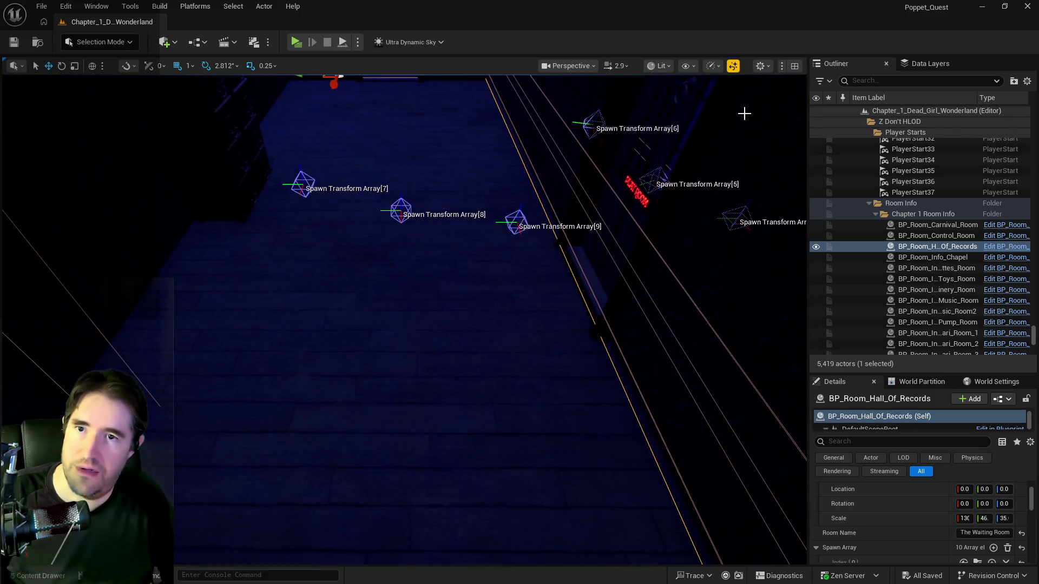
left_click(926, 68)
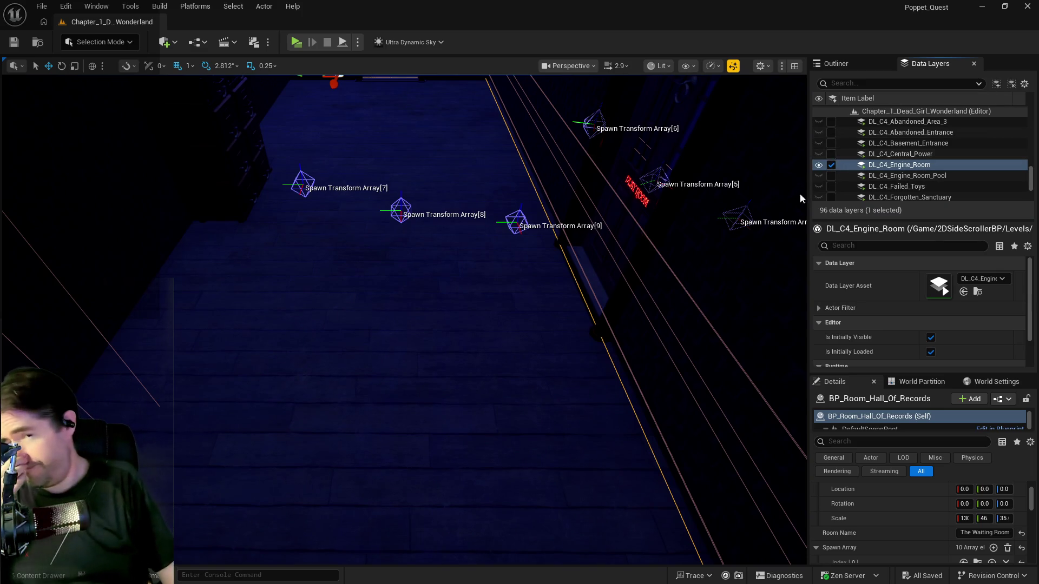